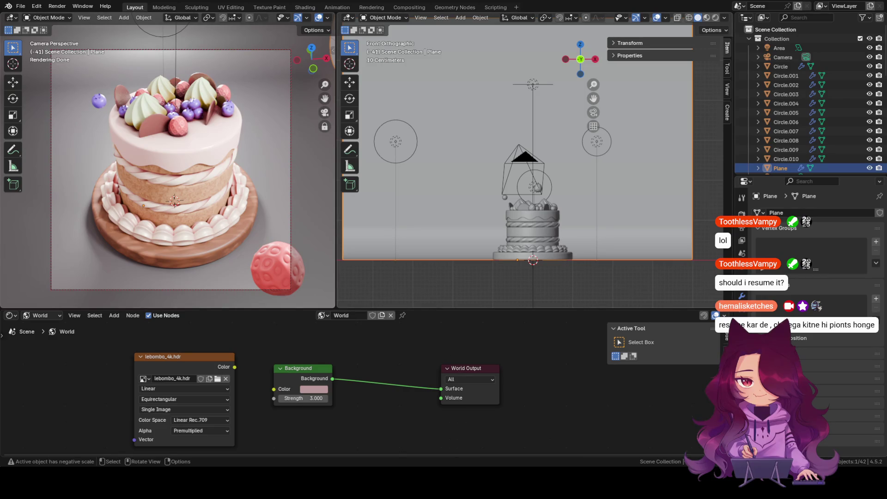
Step: Lower the right-hand point light Point.002
left_click(596, 141)
scroll(647, 193, "down", 2)
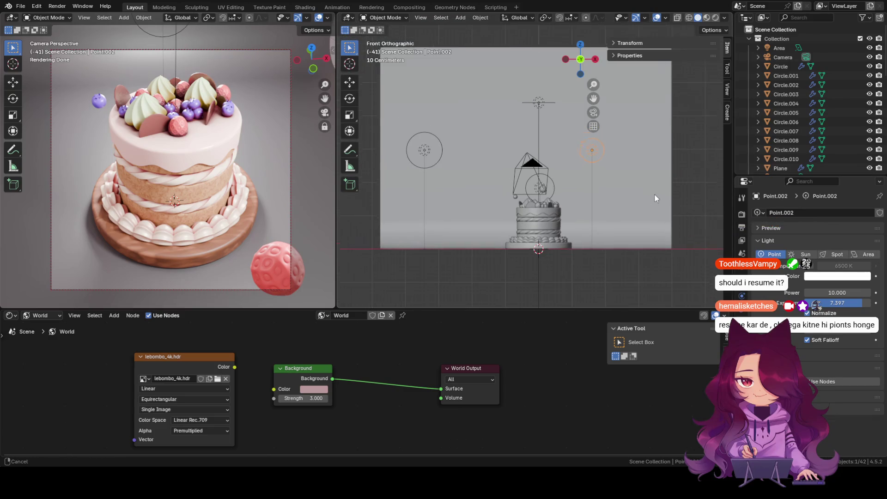
scroll(631, 209, "up", 3)
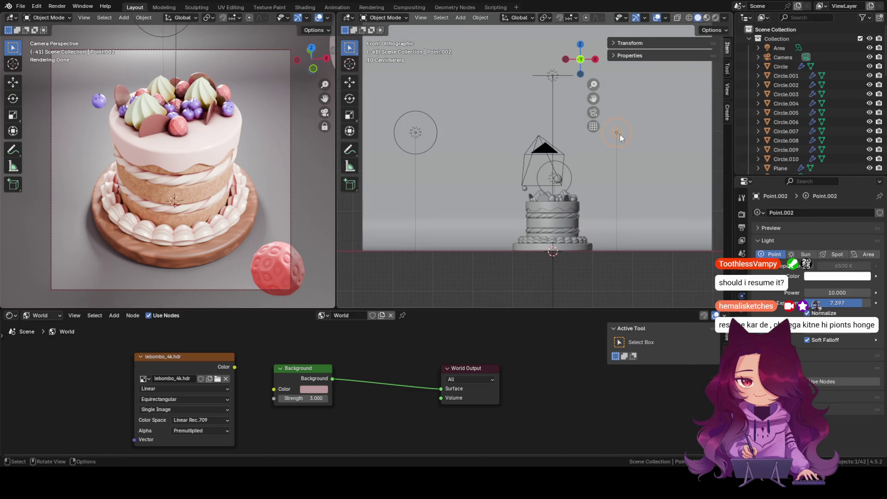
key("g")
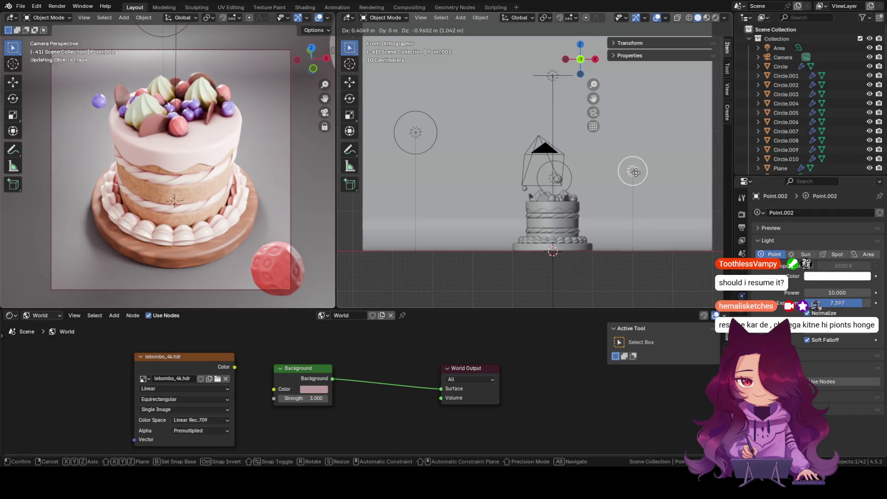
left_click(636, 176)
Step: Move the left-hand point light Point.001 down and slightly in toward the cake, then deselect
left_click(416, 139)
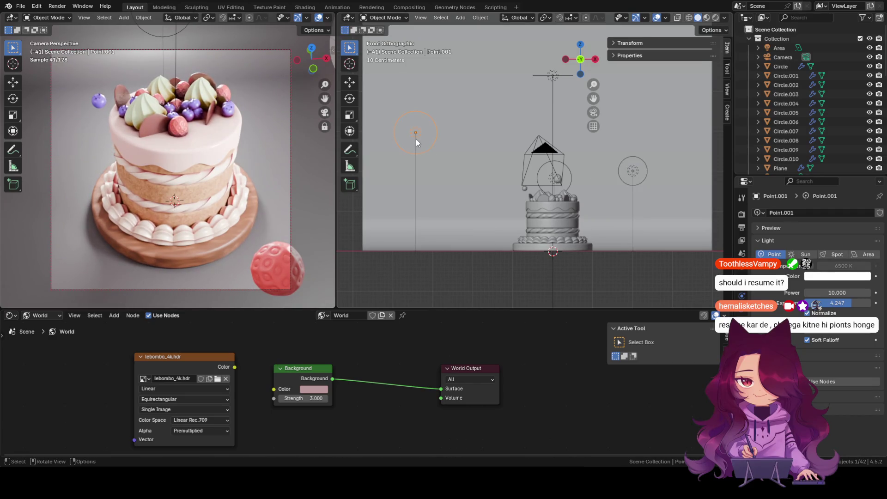
key("g")
left_click(447, 188)
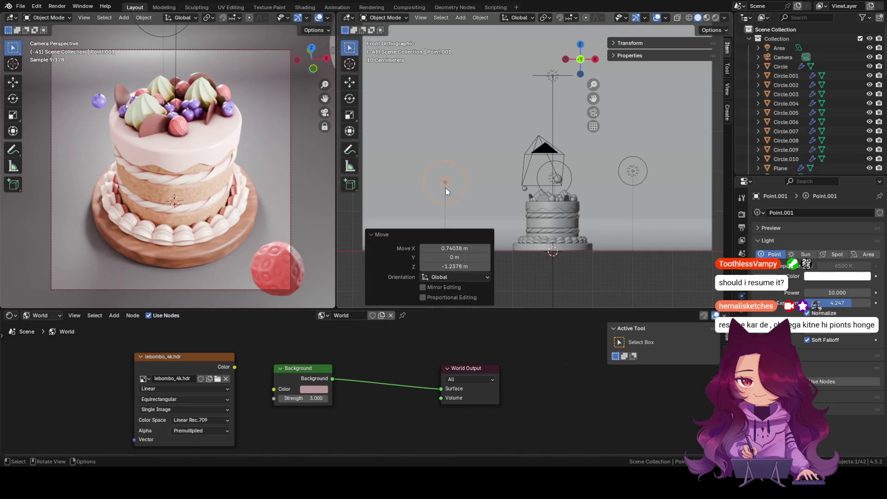
left_click(428, 130)
left_click(389, 266)
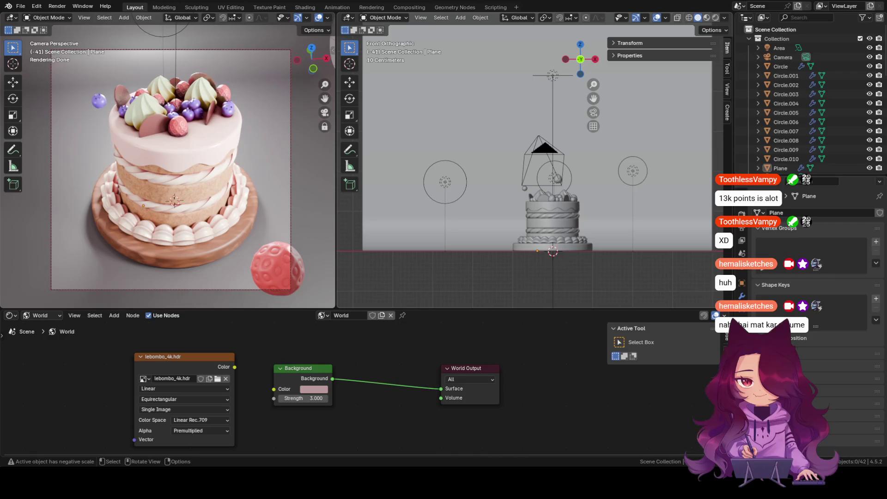
Step: Select the top area light and adjust its exposure
left_click(555, 76)
mouse_move(838, 303)
left_mouse_down()
mouse_move(851, 303)
mouse_move(816, 303)
mouse_move(837, 303)
left_mouse_up()
left_click(642, 173)
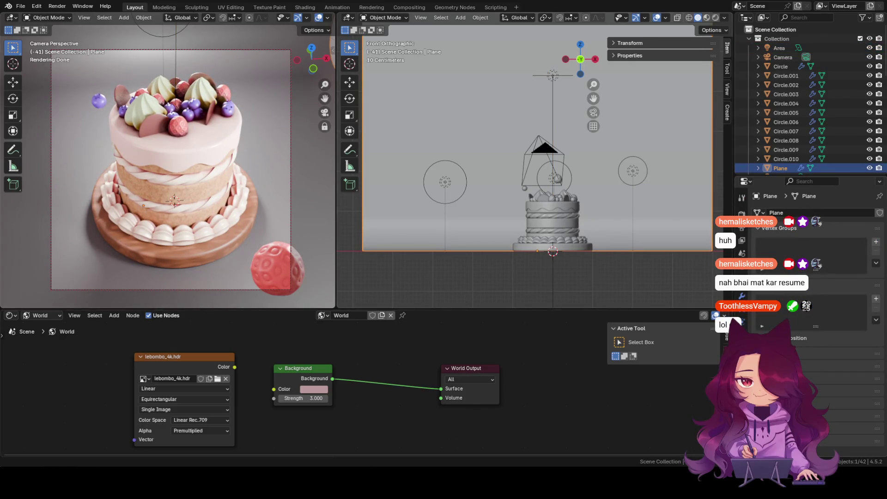
Step: Tint the right-hand point light Point.002 pink (hue 0.988, saturation 0.522)
left_click(632, 176)
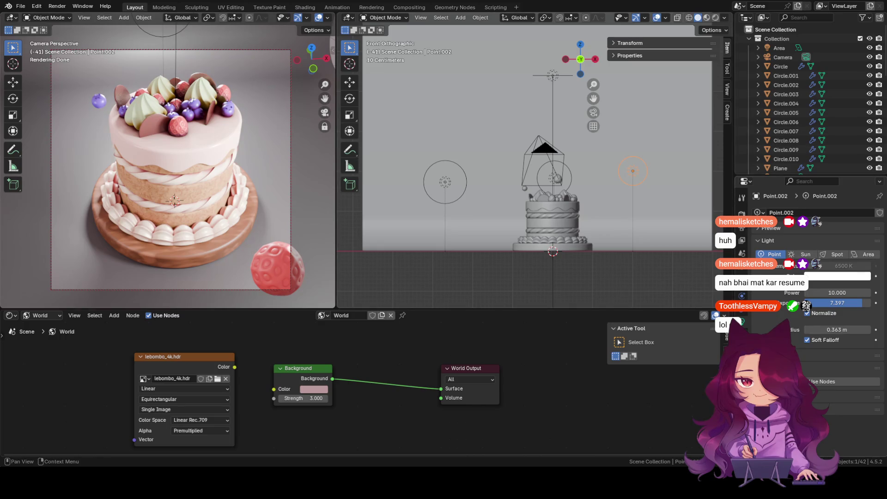
left_click(858, 276)
left_click_drag(821, 180, 821, 181)
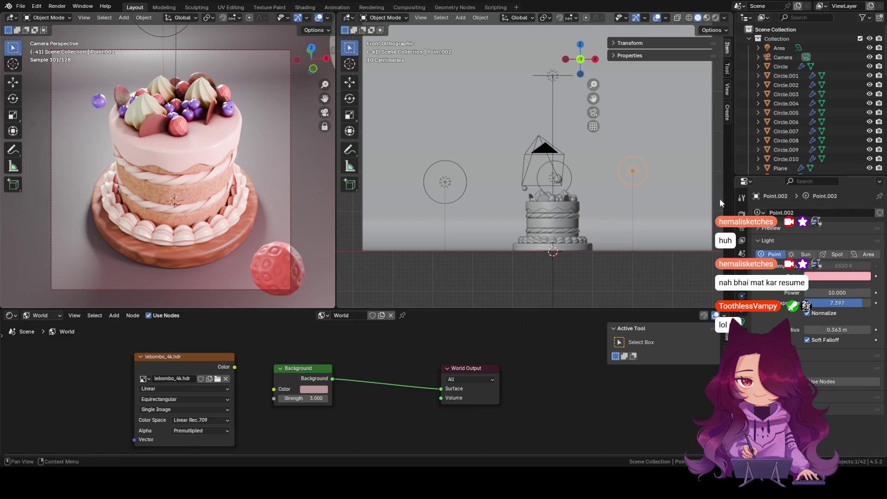
left_click(451, 183)
left_click(818, 276)
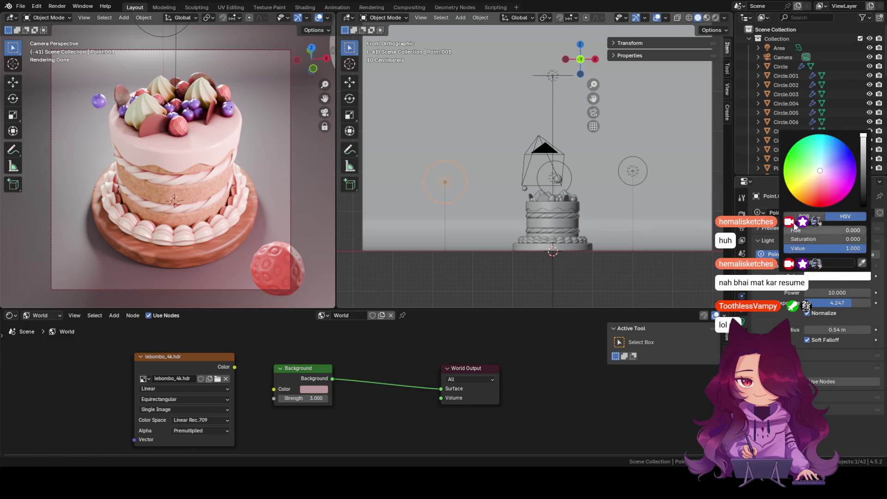
Step: Give the centre point light a blue-violet colour
left_click_drag(833, 163, 840, 158)
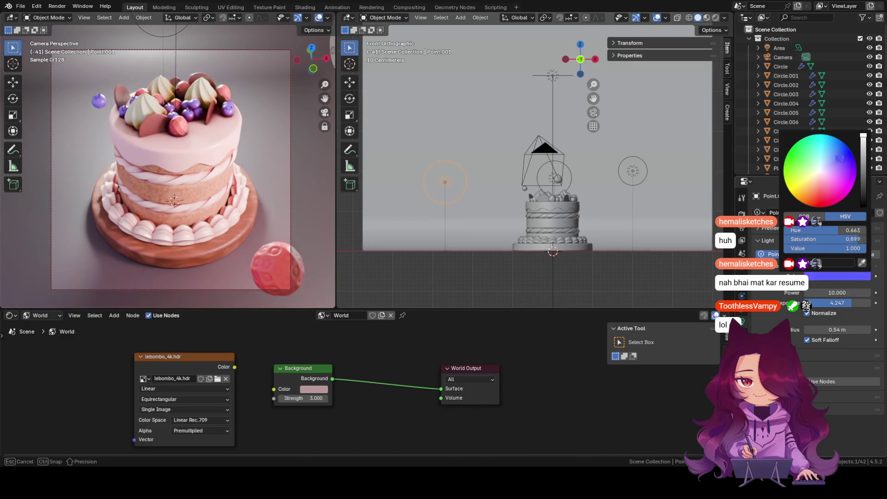
key("Escape")
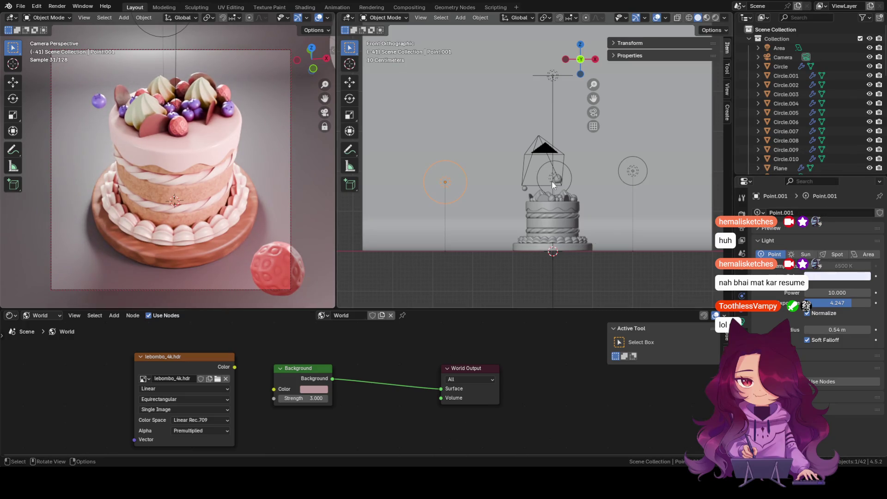
left_click(570, 176)
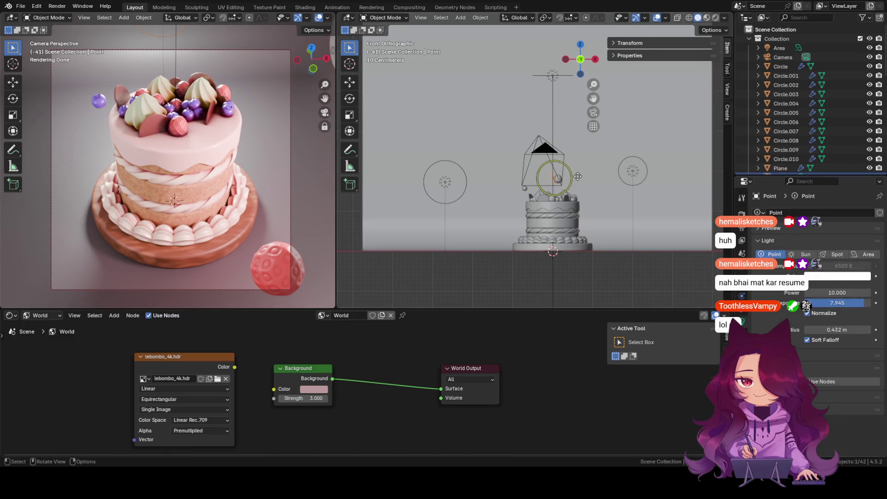
left_click(846, 276)
left_click_drag(836, 174, 840, 162)
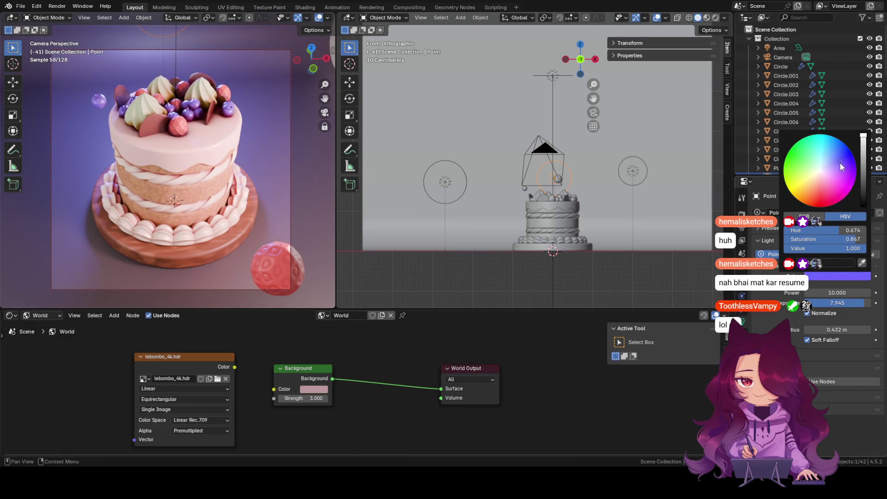
Step: Give the left point light Point.001 a fully saturated magenta colour
left_click(445, 177)
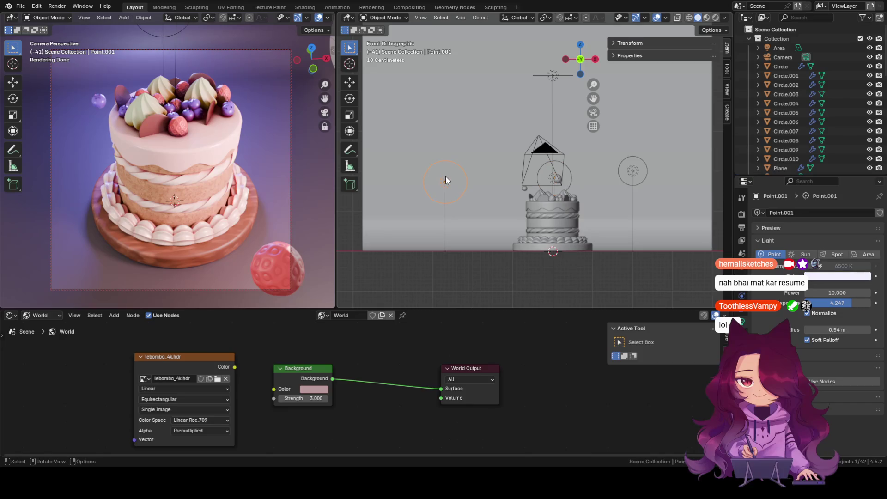
left_click(821, 278)
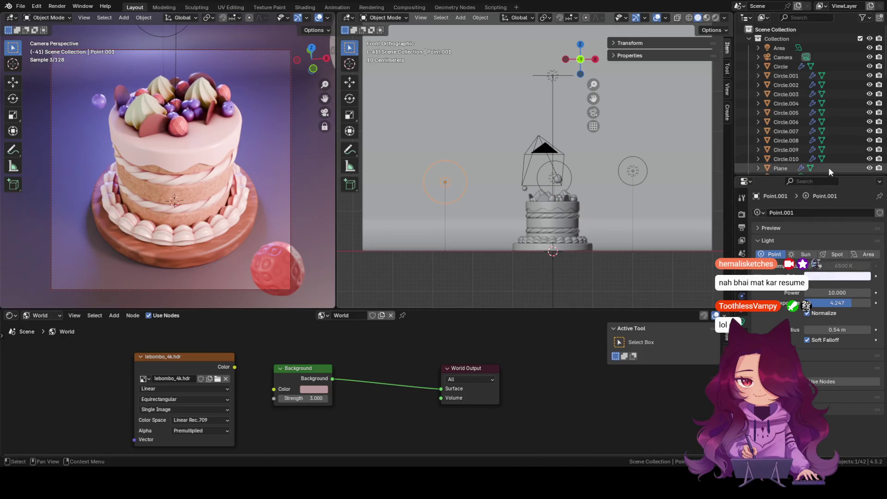
left_click(821, 276)
mouse_move(819, 174)
left_mouse_down()
mouse_move(832, 205)
mouse_move(822, 168)
mouse_move(828, 182)
mouse_move(806, 185)
mouse_move(813, 172)
mouse_move(832, 188)
mouse_move(835, 152)
mouse_move(821, 146)
mouse_move(840, 183)
mouse_move(831, 190)
mouse_move(824, 163)
mouse_move(840, 182)
mouse_move(845, 161)
mouse_move(867, 157)
mouse_move(867, 167)
mouse_move(867, 137)
left_mouse_up()
mouse_move(842, 175)
left_mouse_down()
mouse_move(845, 147)
mouse_move(855, 154)
mouse_move(854, 184)
mouse_move(843, 199)
mouse_move(830, 184)
mouse_move(845, 169)
mouse_move(843, 185)
mouse_move(824, 198)
mouse_move(834, 198)
left_mouse_up()
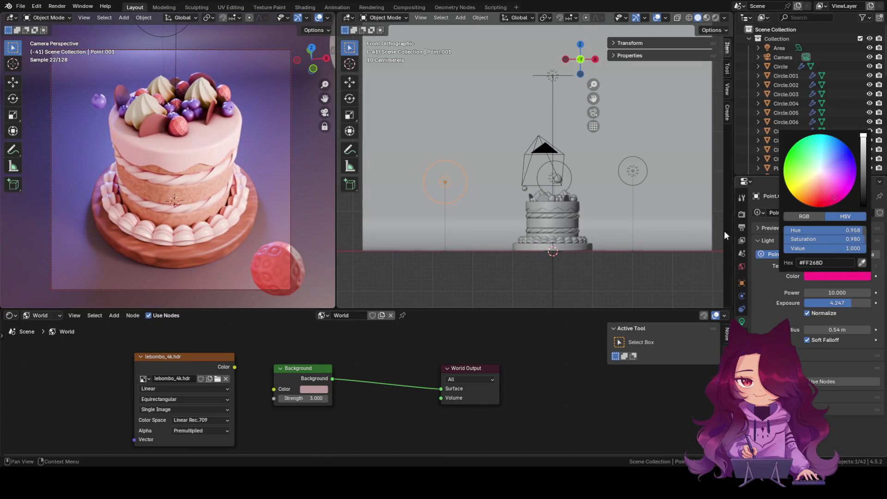
left_click(560, 295)
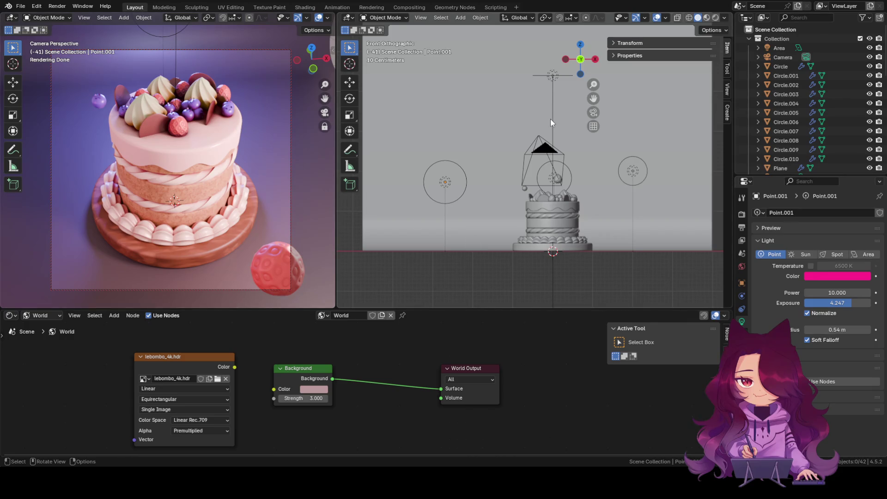
Step: Set Area.003's exposure to 0.685, removing the accidental keyframe
left_click(559, 77)
mouse_move(838, 302)
left_mouse_down()
mouse_move(822, 302)
mouse_move(871, 302)
mouse_move(810, 302)
mouse_move(838, 303)
left_mouse_up()
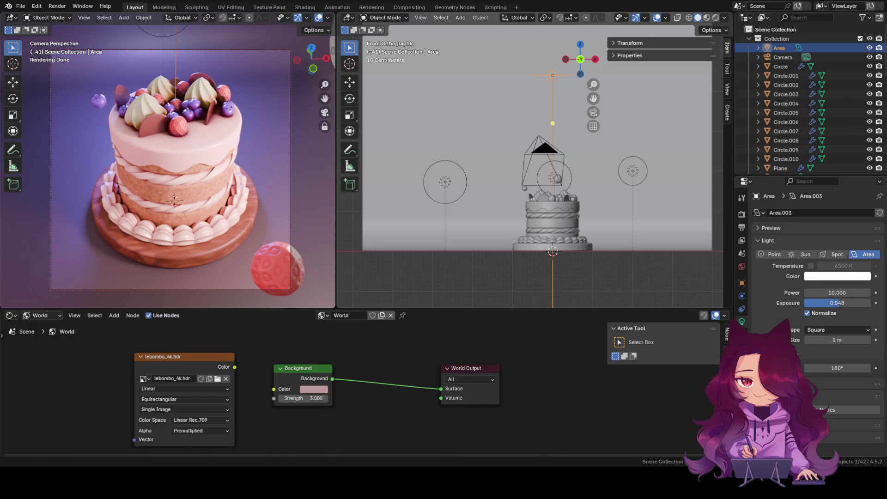
left_click_drag(839, 303, 840, 302)
left_click(876, 303)
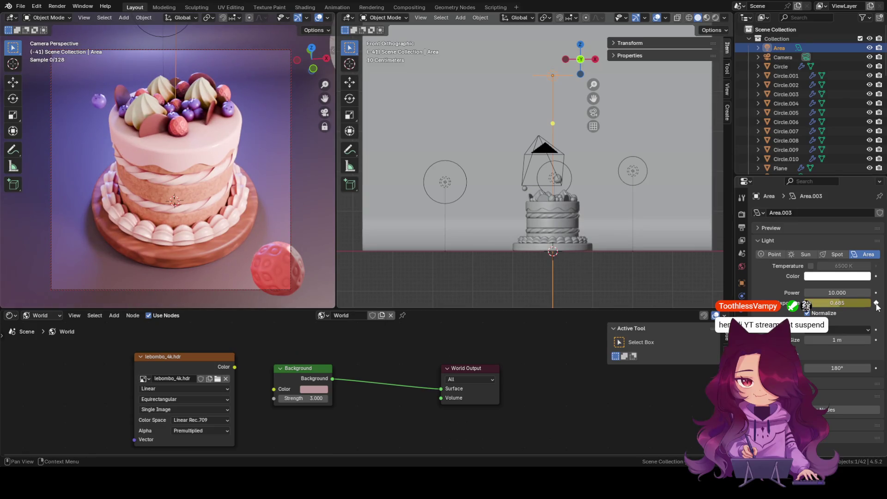
left_click(876, 303)
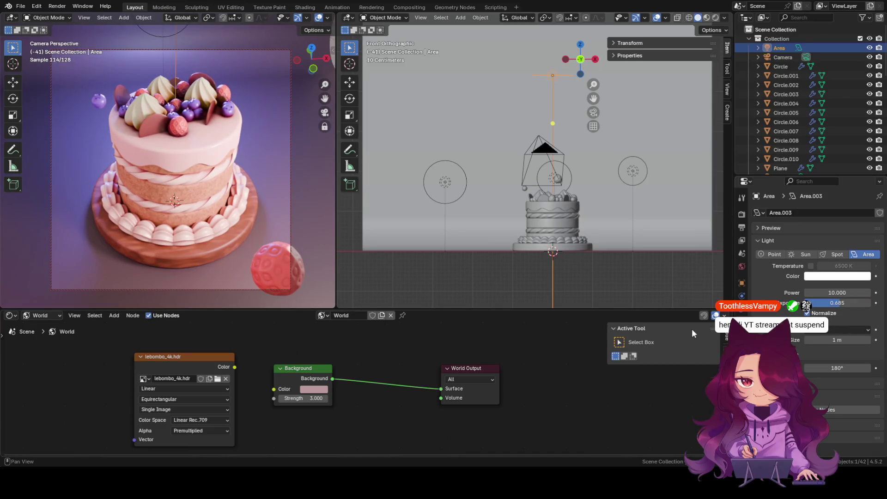
left_click(447, 273)
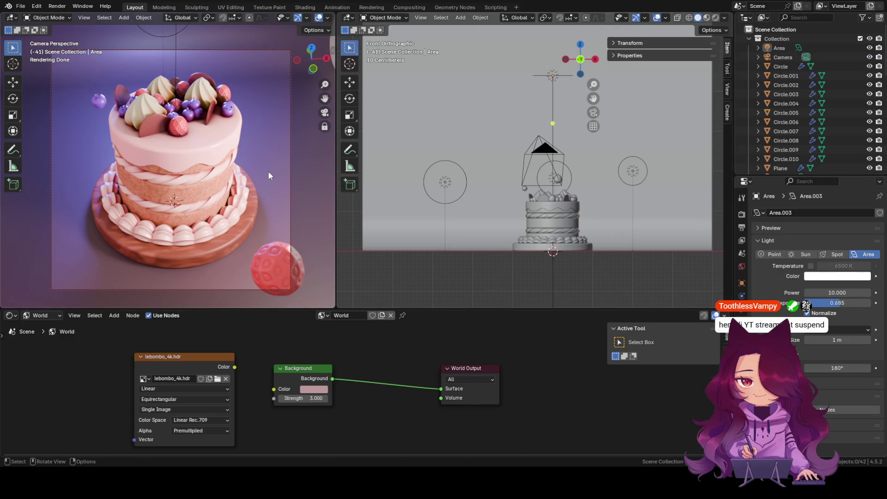
Step: Save the cake lighting scene as a .blend file with Ctrl+S
key("ctrl")
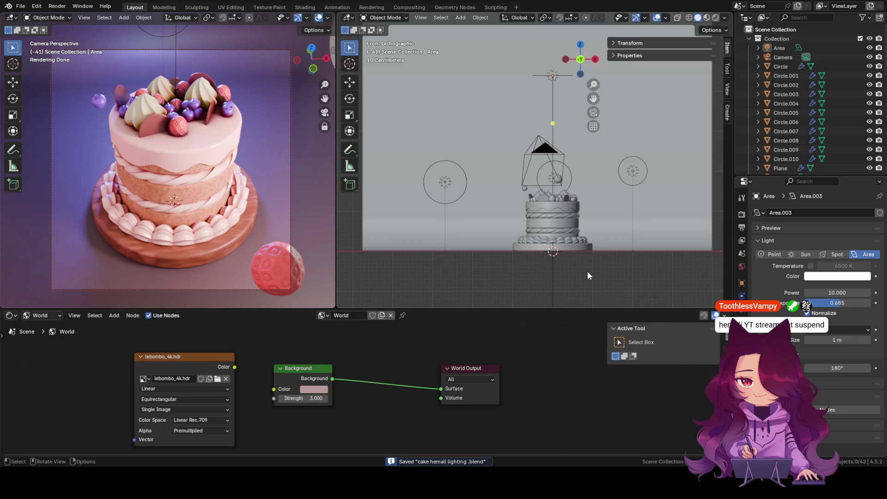
scroll(548, 187, "down", 3)
scroll(548, 187, "up", 1)
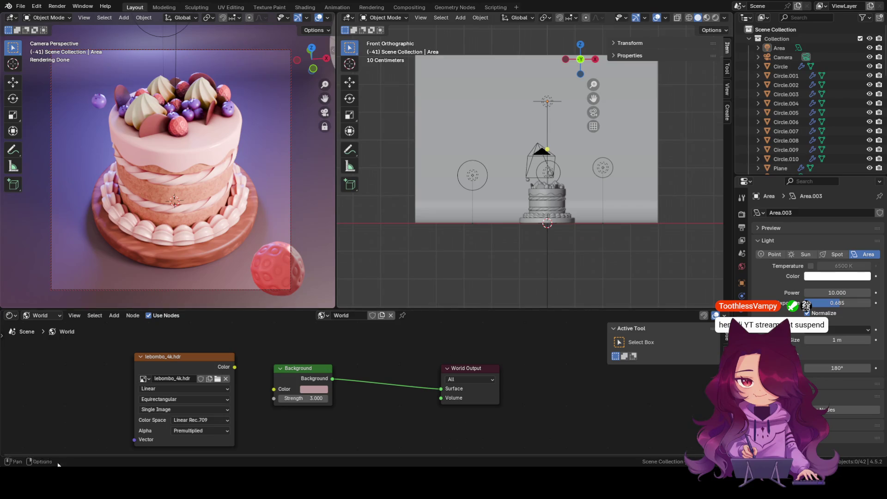
Step: Switch the bottom World node editor to a Timeline and make it shorter
left_click(554, 99)
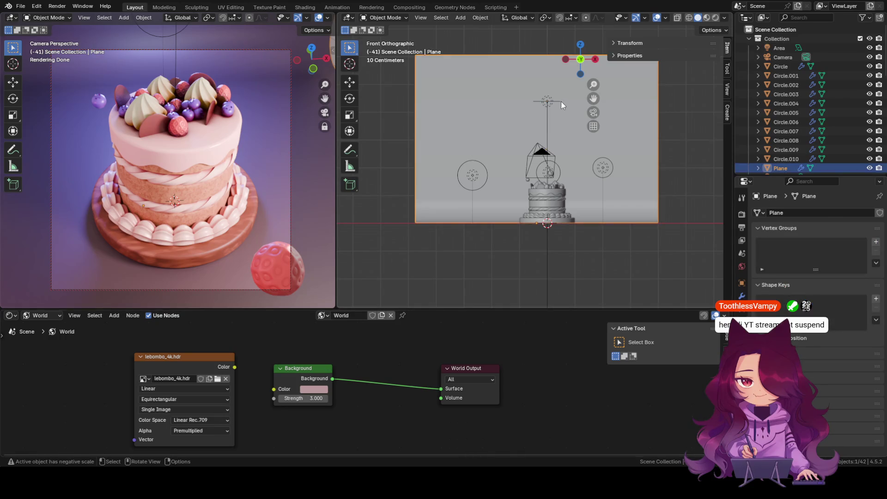
left_click(602, 171)
left_click(481, 178)
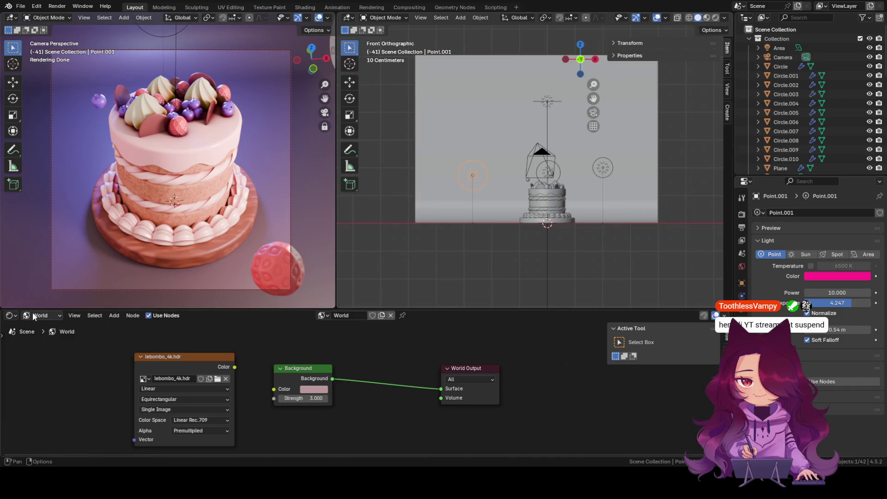
left_click(10, 315)
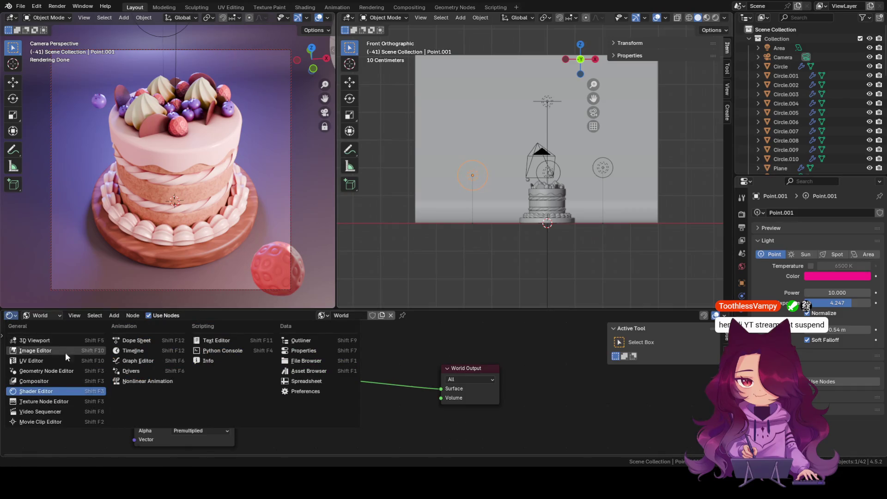
left_click(208, 322)
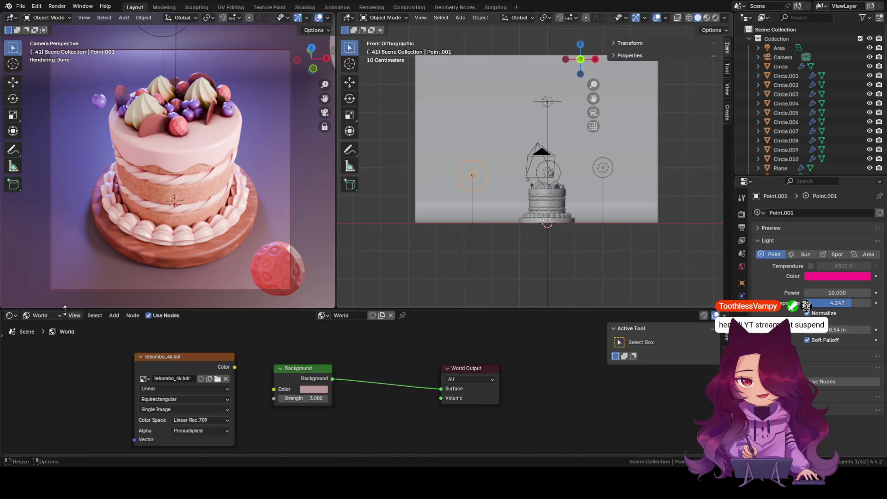
left_click(11, 315)
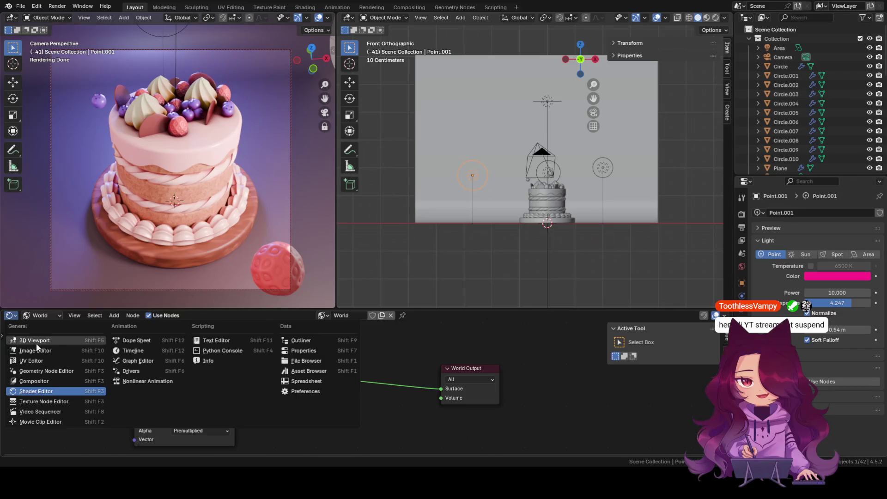
left_click(123, 350)
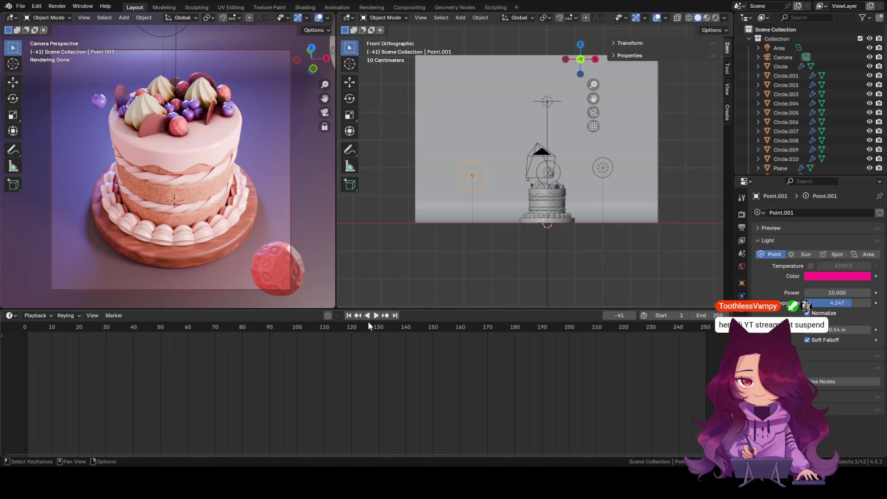
left_click_drag(393, 309, 411, 375)
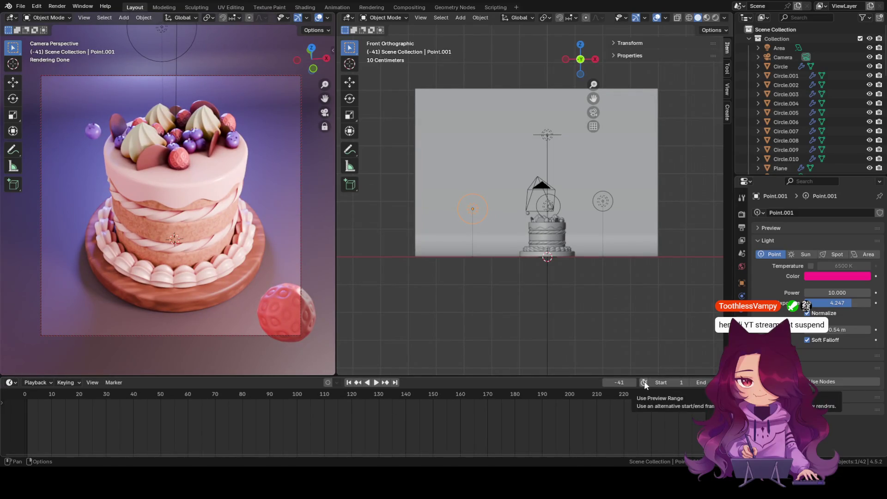
Step: Go to frame 1, enable Auto Keying, and select the lights for keyframing
left_click_drag(36, 398, 26, 398)
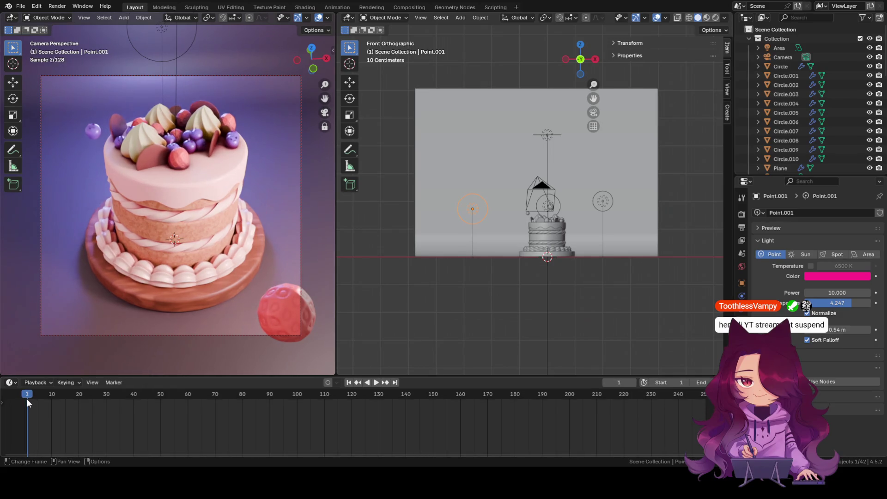
left_click(328, 383)
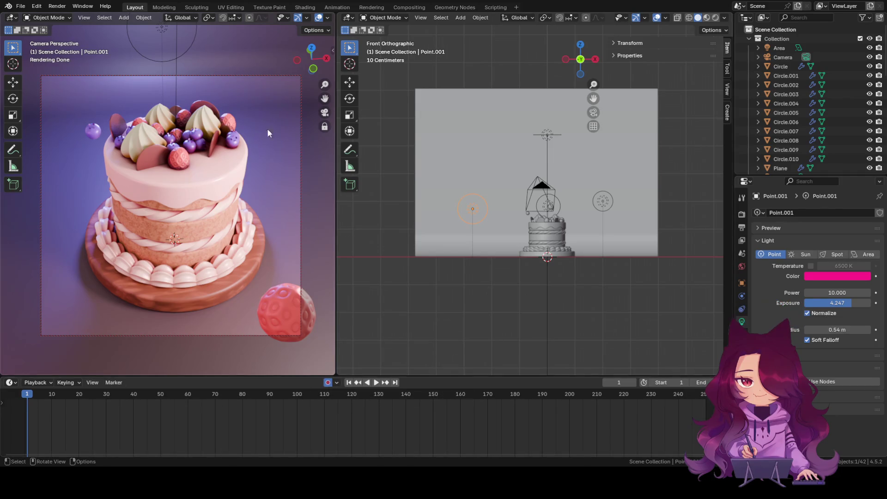
left_click(602, 204, "shift")
left_click(559, 208, "shift")
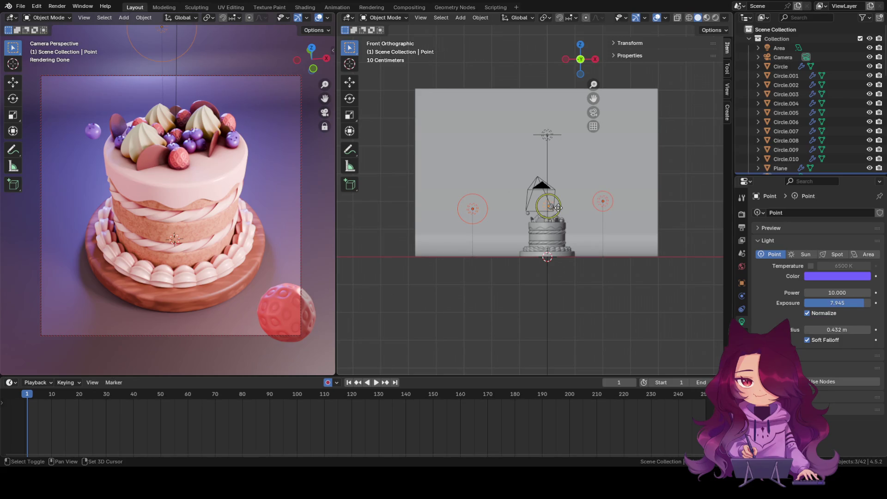
left_click(554, 137, "shift")
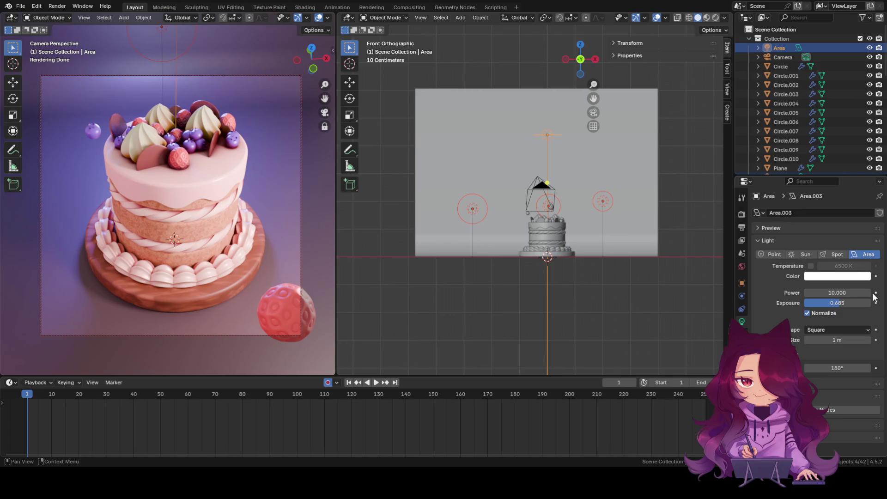
key("i")
left_click(469, 279)
Step: Select all four lights and keyframe them at frame 1
left_click(476, 207)
left_click(556, 207, "shift")
left_click(561, 209)
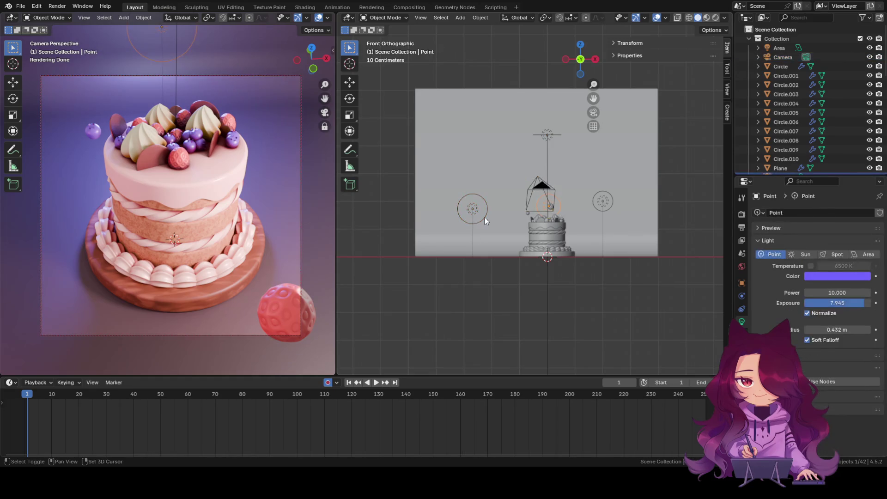
left_click(478, 209, "shift")
left_click(603, 202, "shift")
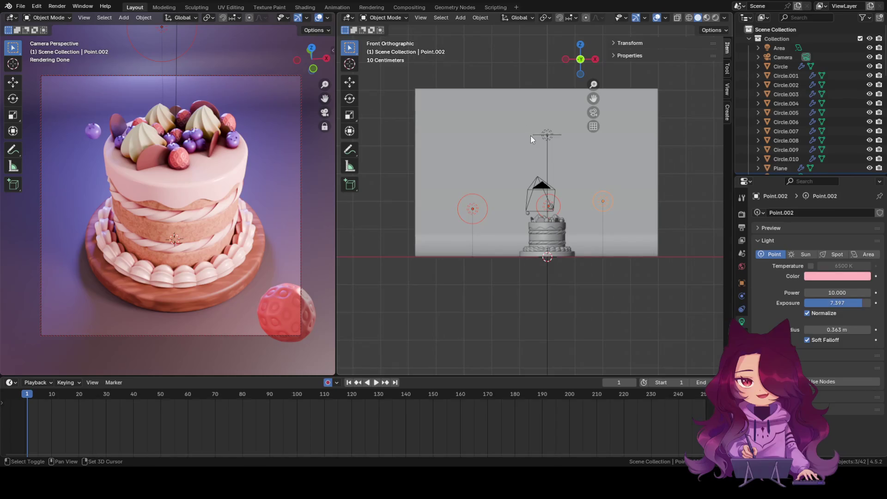
left_click(552, 134, "shift")
key("i")
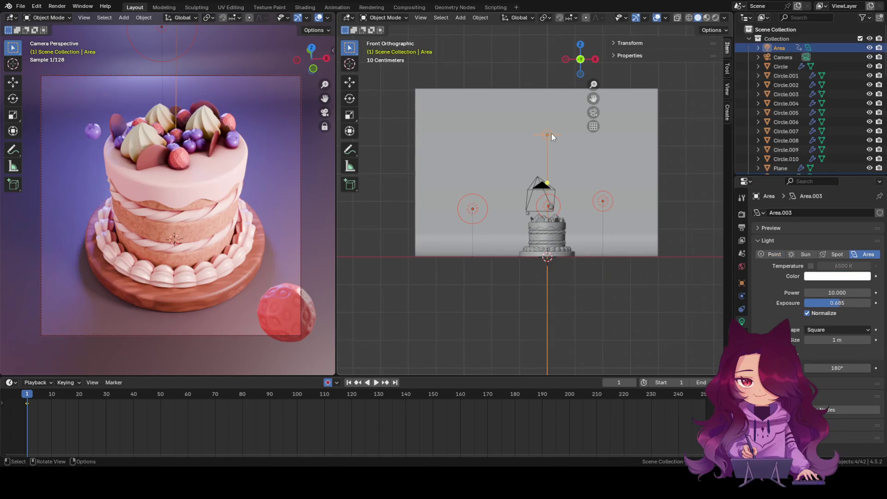
Step: At frame 5, move the pink left and right point lights in toward the cake
left_click_drag(29, 395, 39, 394)
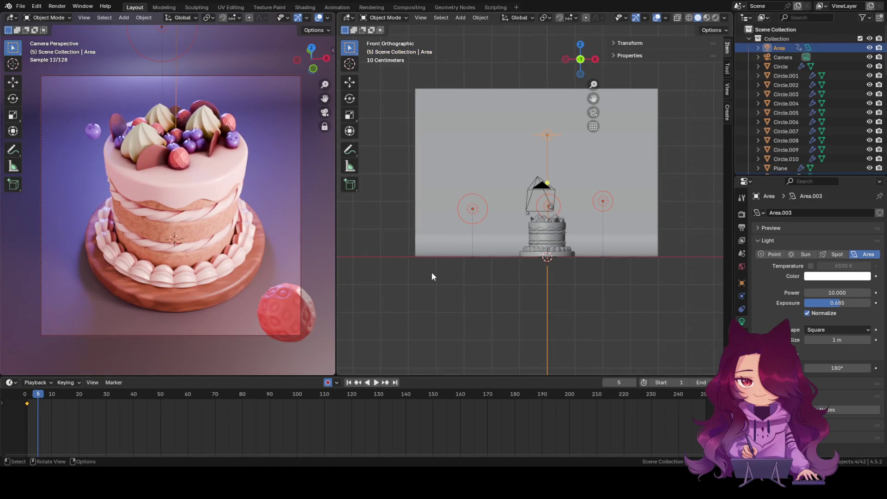
left_click(471, 207)
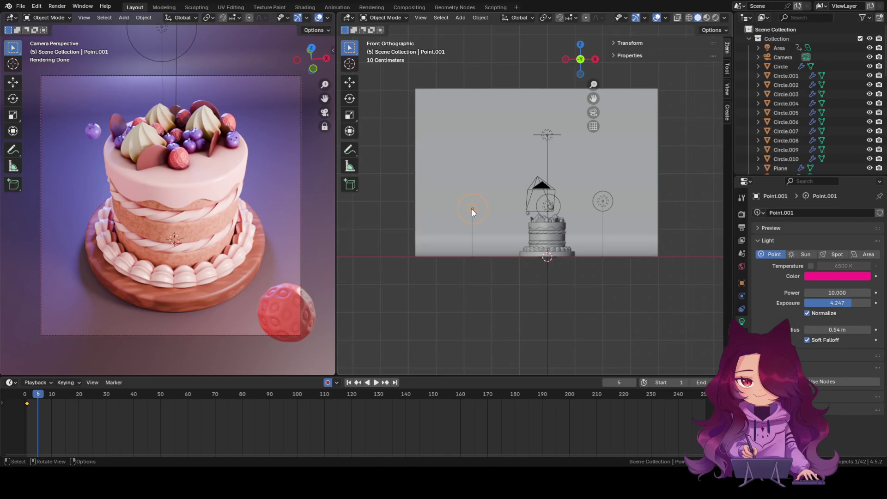
key("g")
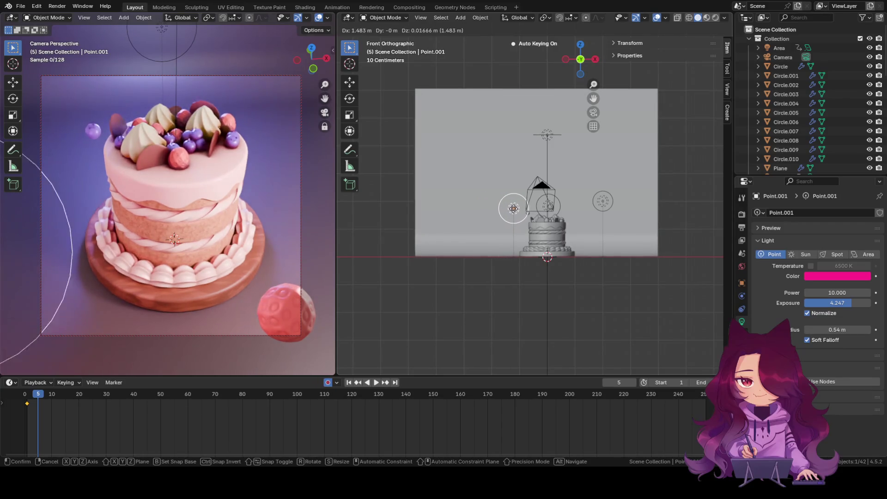
left_click(490, 210)
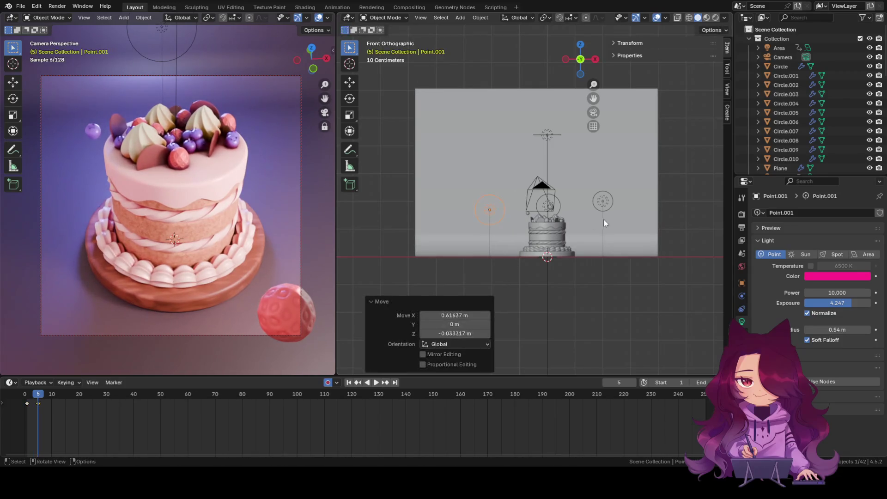
left_click(604, 205)
key("g")
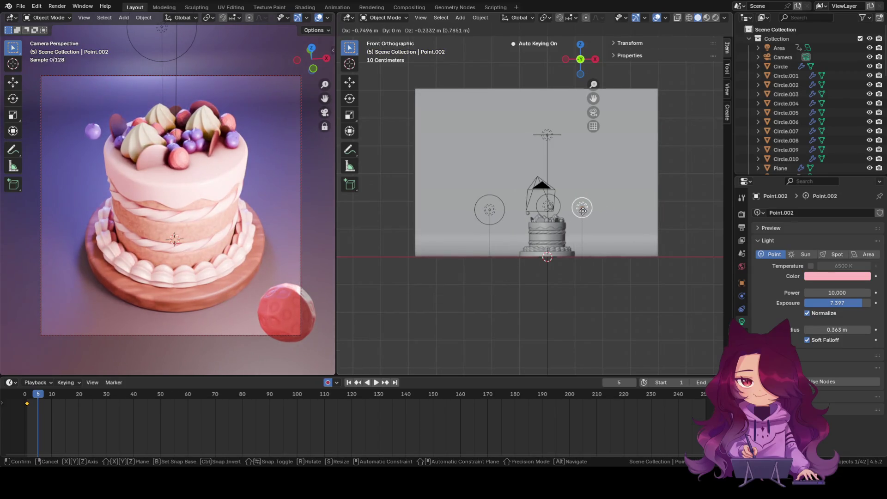
left_click(587, 210)
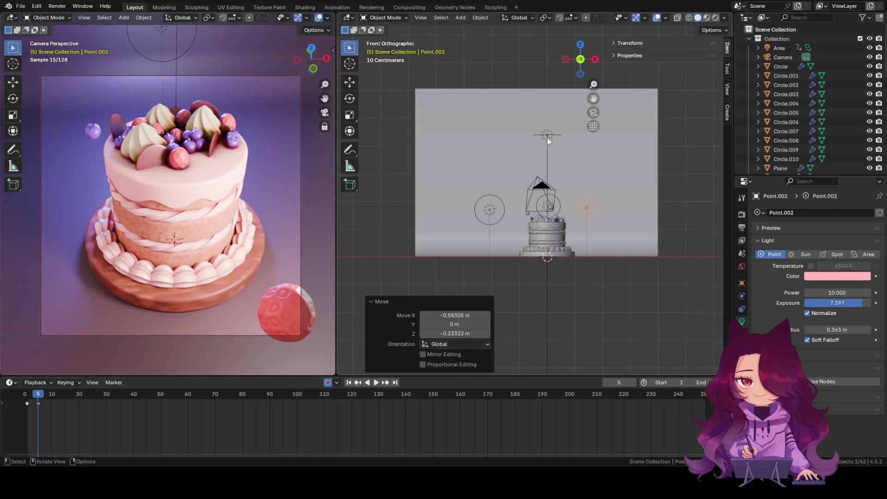
Step: Move the blue-violet point light over the cake and lower it, using top and front views
left_click(561, 204)
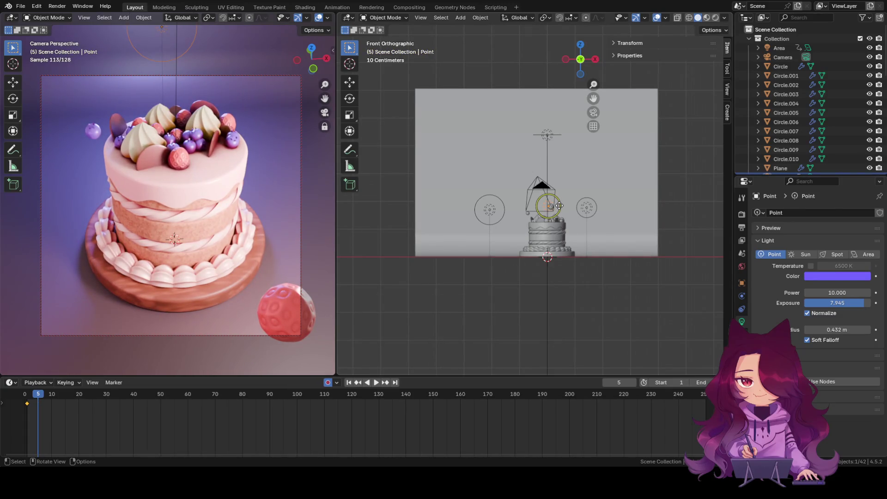
key("g")
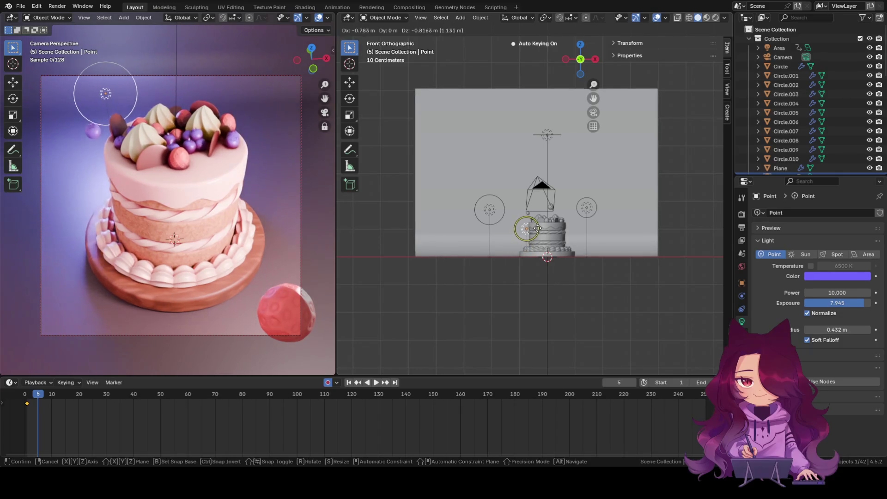
right_click(543, 231)
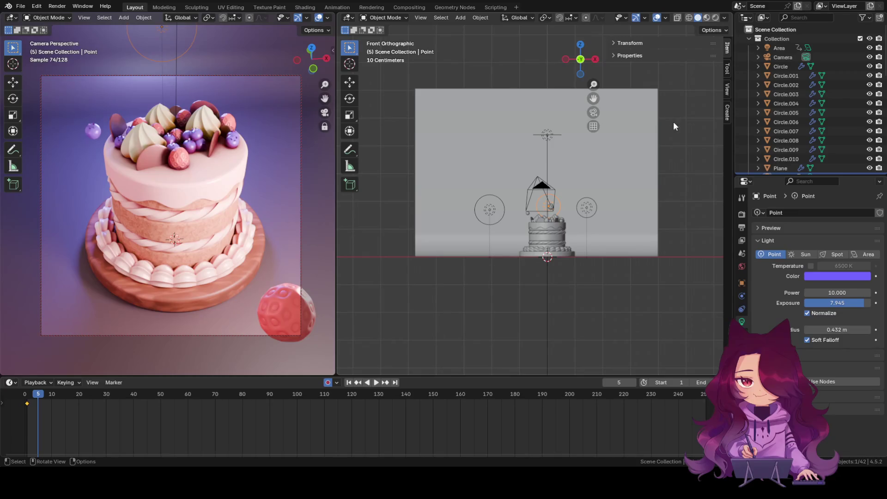
left_click(581, 45)
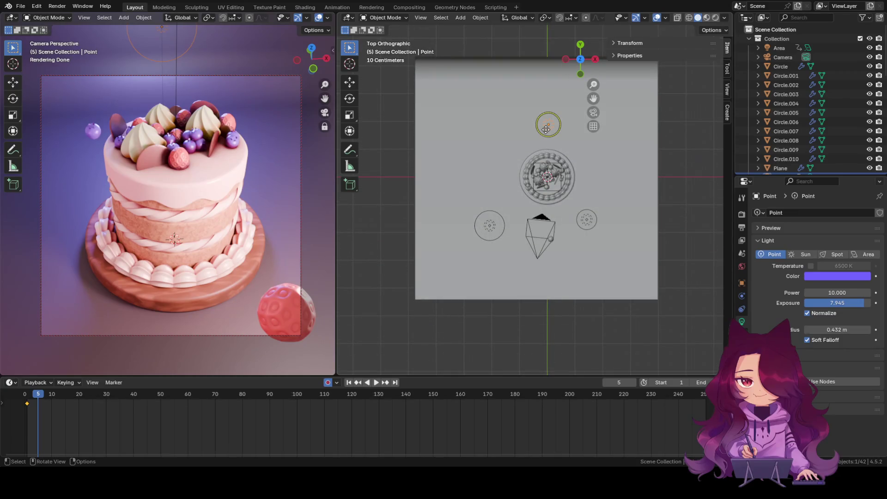
key("g")
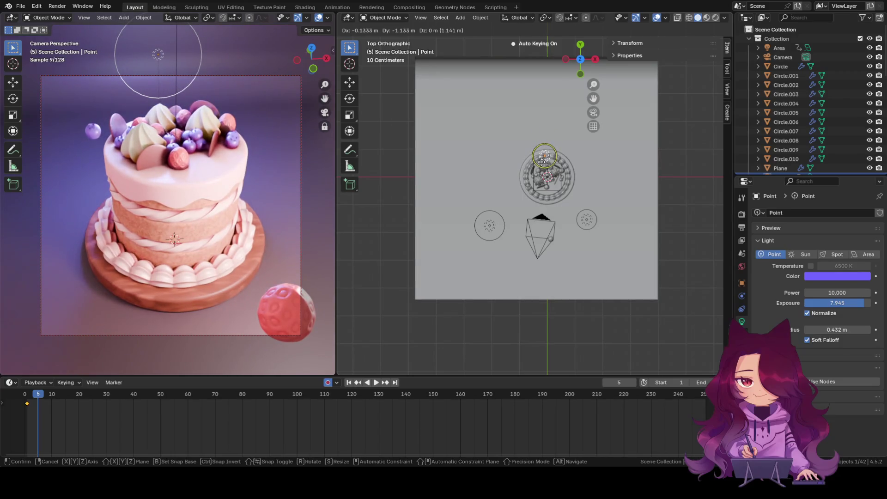
left_click(542, 161)
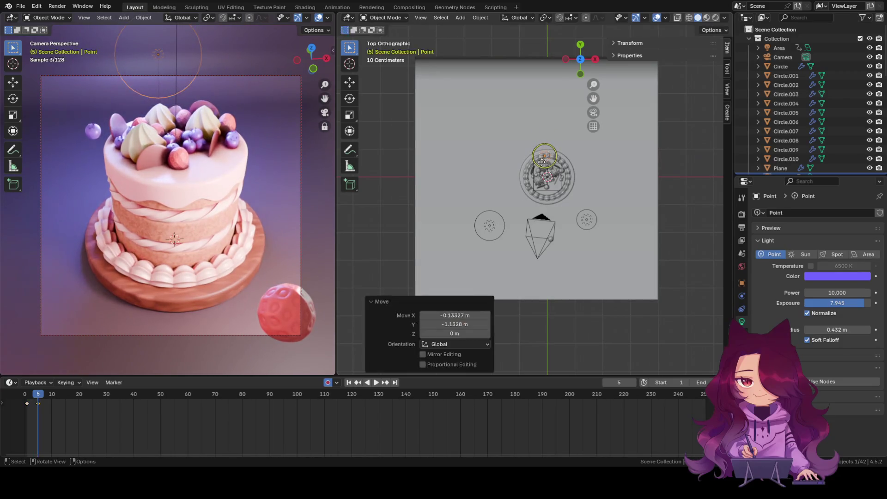
left_click(583, 61)
left_click(583, 49)
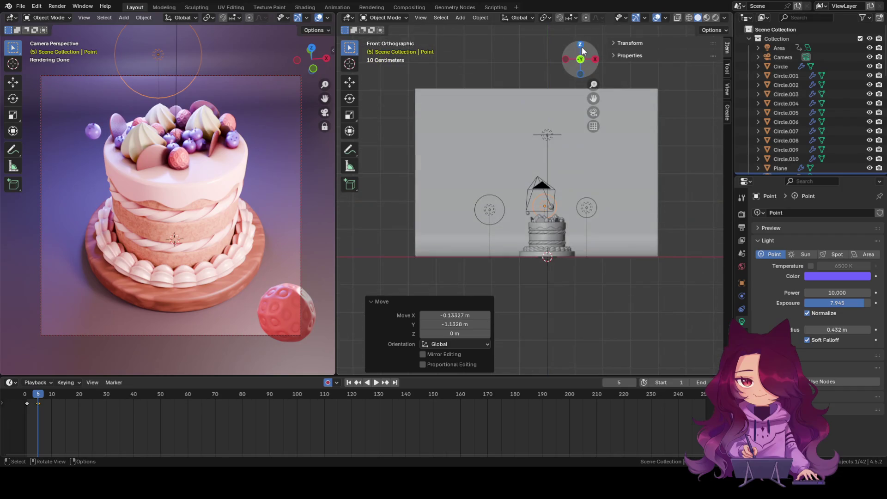
key("g")
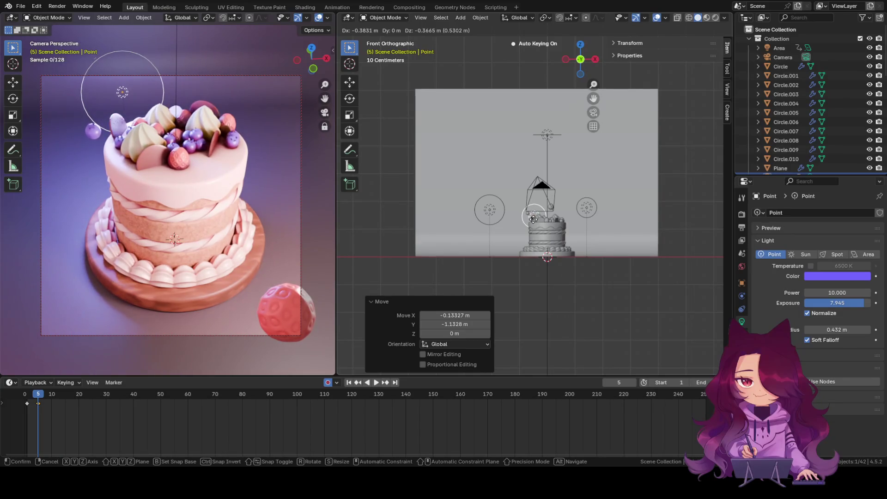
left_click(533, 217)
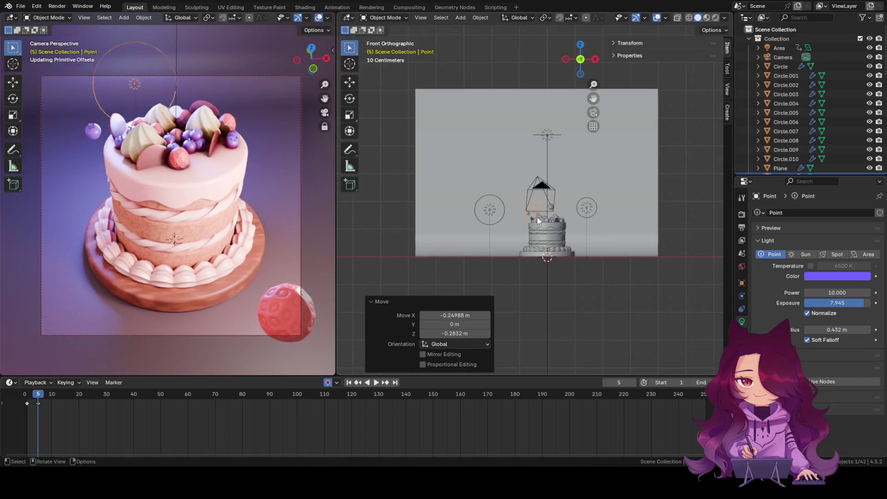
left_click(549, 332)
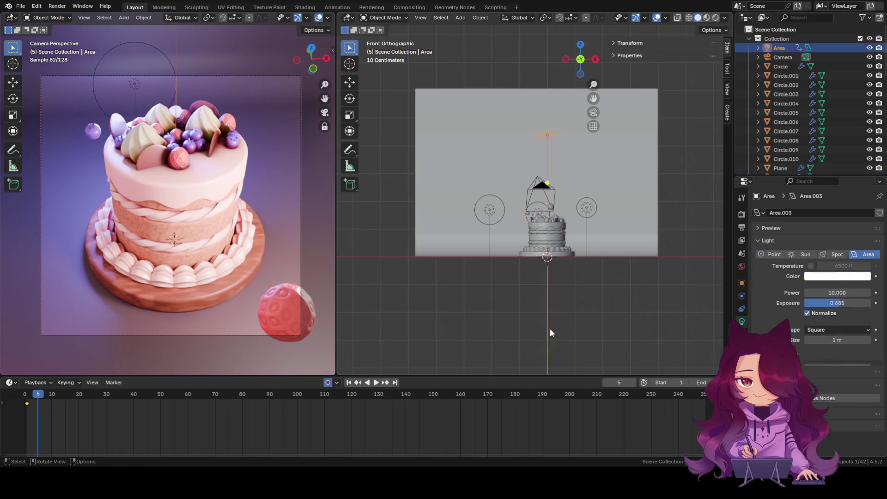
left_click_drag(38, 396, 16, 398)
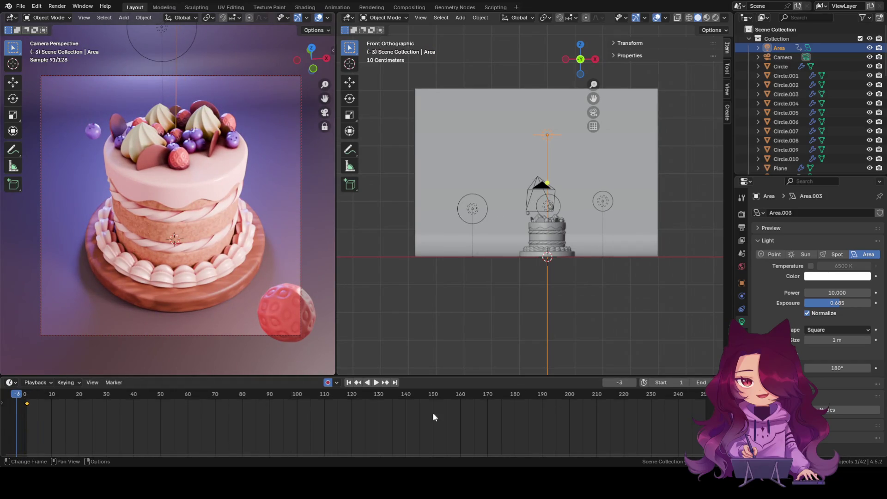
left_click(376, 383)
left_click(376, 383)
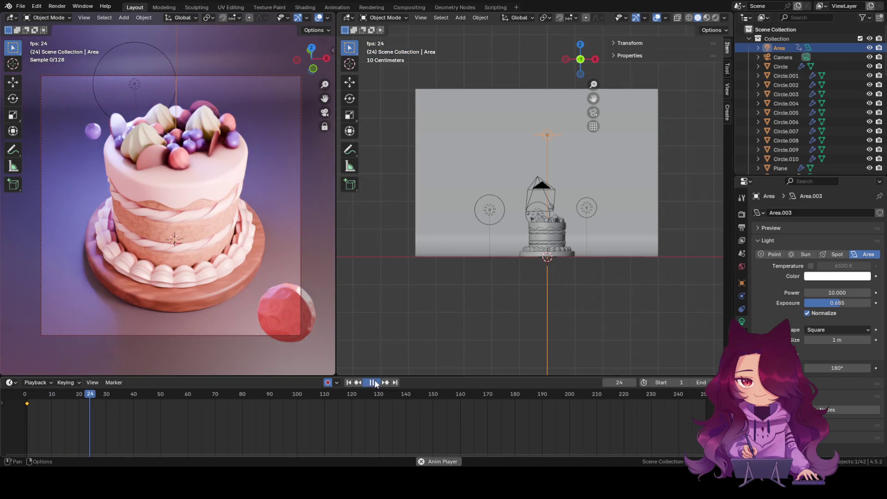
key("shift+Left")
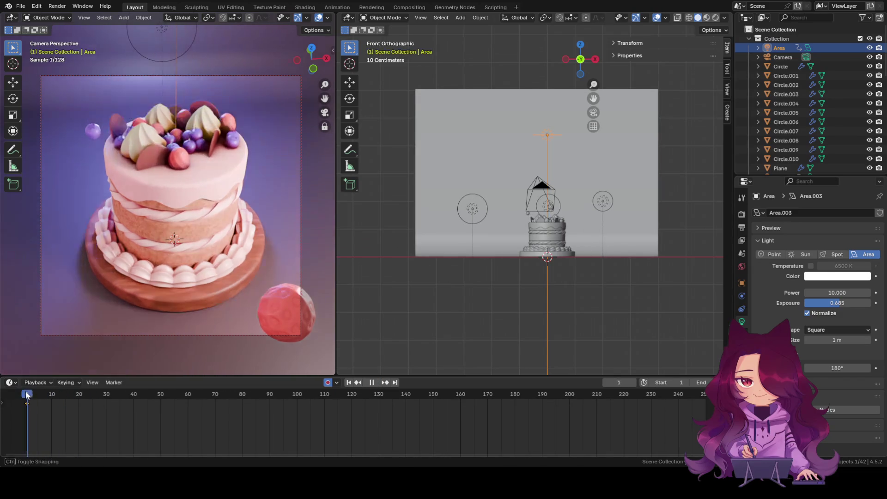
key("space")
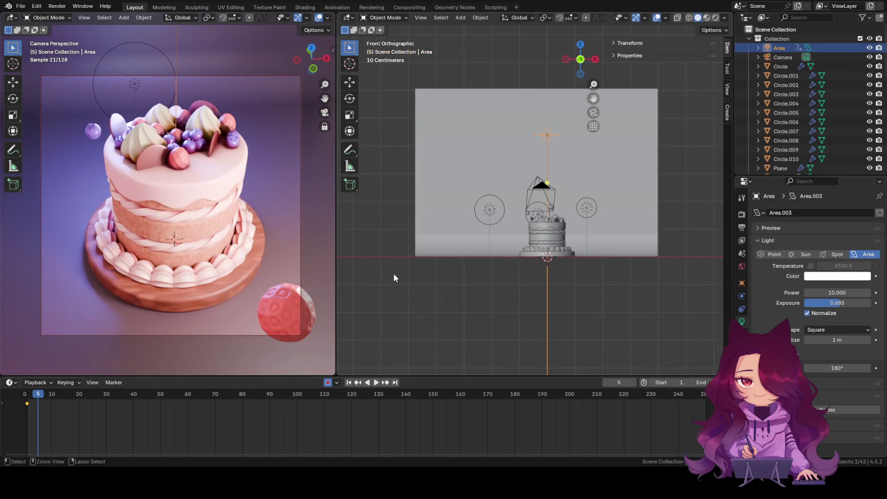
key("ctrl+z")
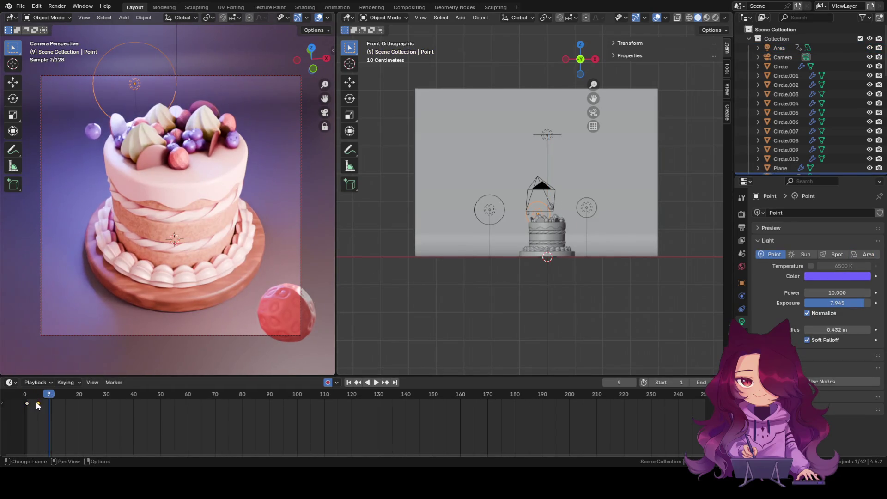
mouse_move(46, 395)
left_mouse_down()
mouse_move(23, 397)
mouse_move(45, 394)
left_mouse_up()
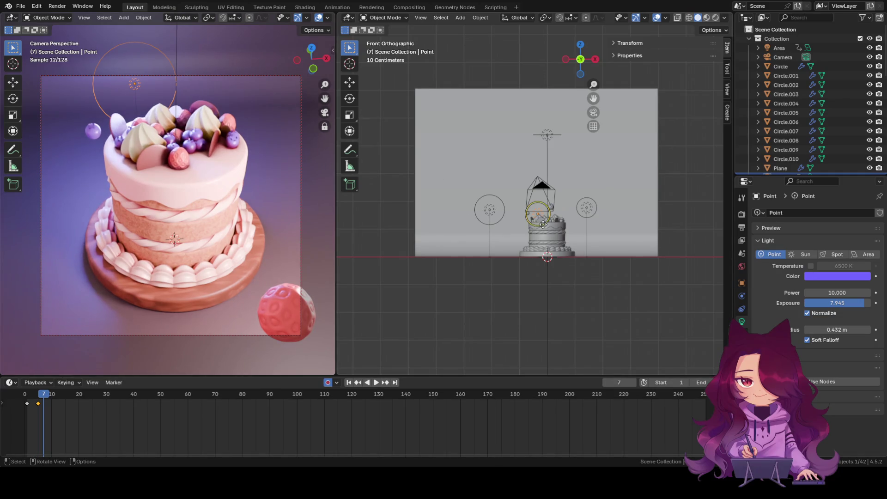
key("g")
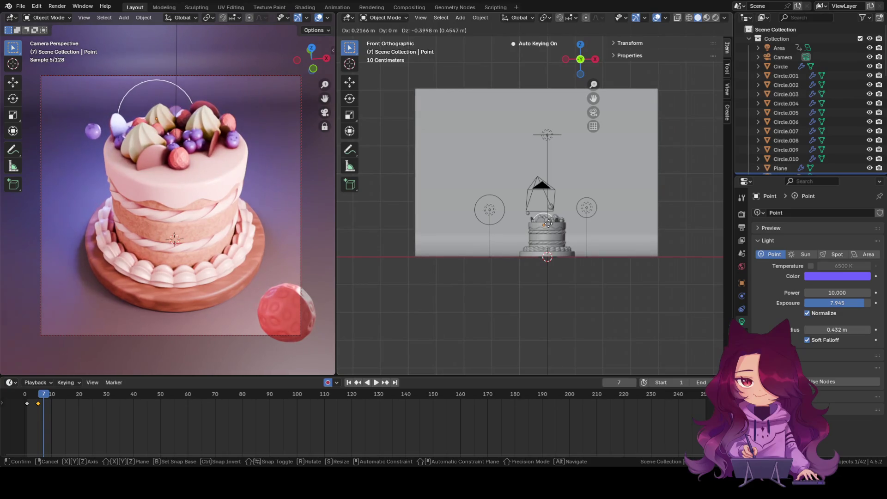
Step: At a later frame, keyframe the pink point light and drop it lower and left
left_click(548, 224)
left_click(627, 306)
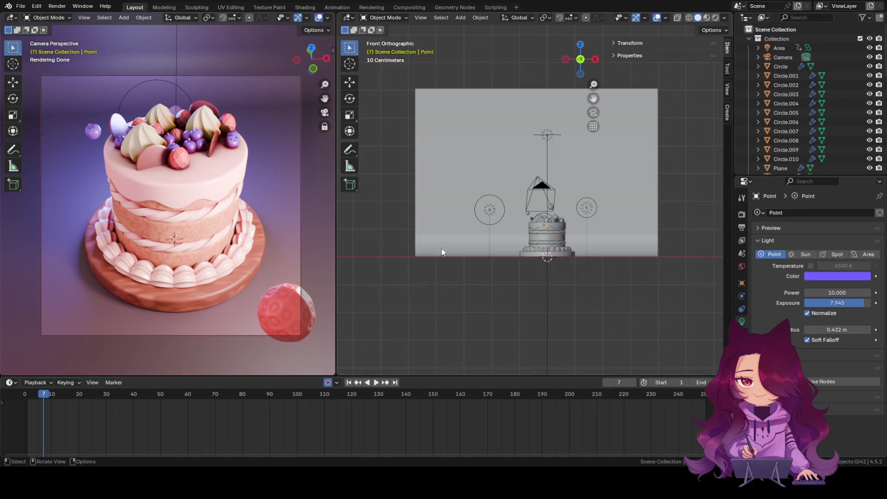
left_click(494, 209)
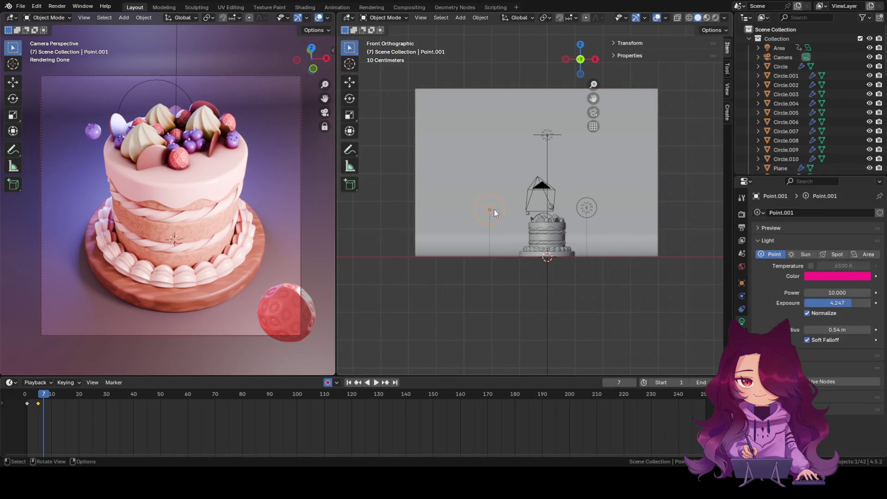
mouse_move(43, 399)
left_mouse_down()
mouse_move(59, 397)
mouse_move(44, 397)
left_mouse_up()
key("i")
key("g")
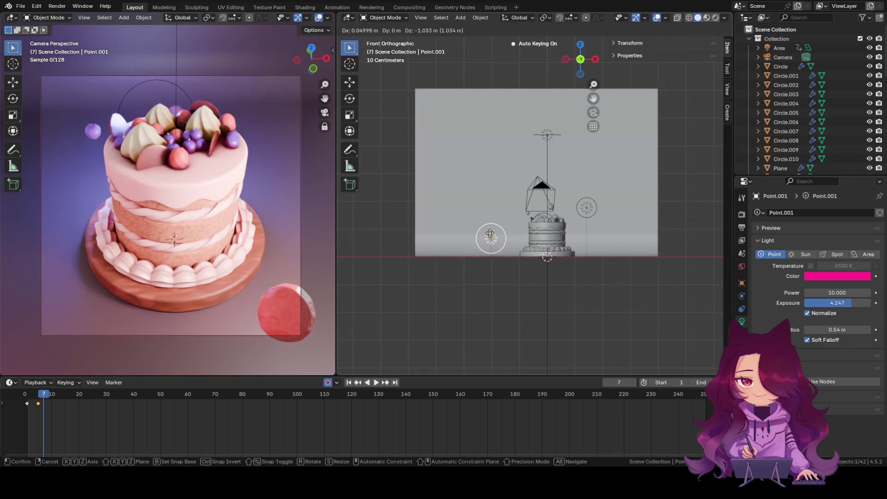
left_click(499, 235)
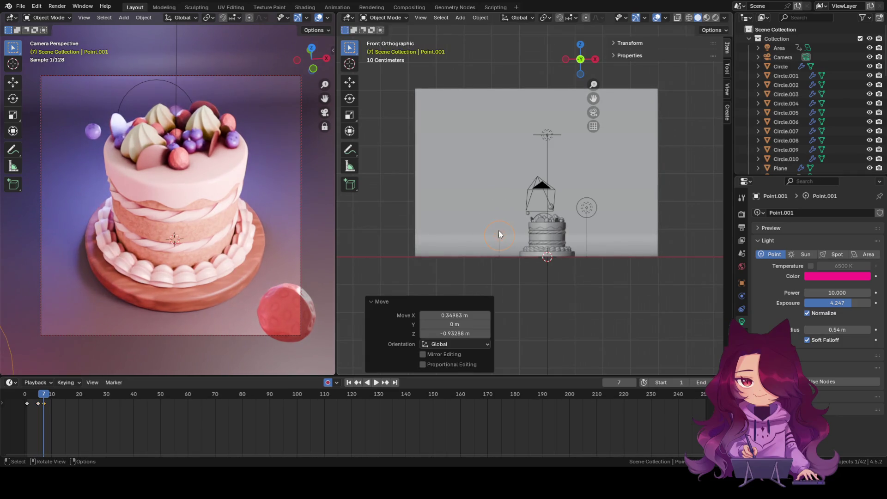
Step: Raise the pale-pink right light and the pink left light beside the cake
left_click(588, 206)
key("g")
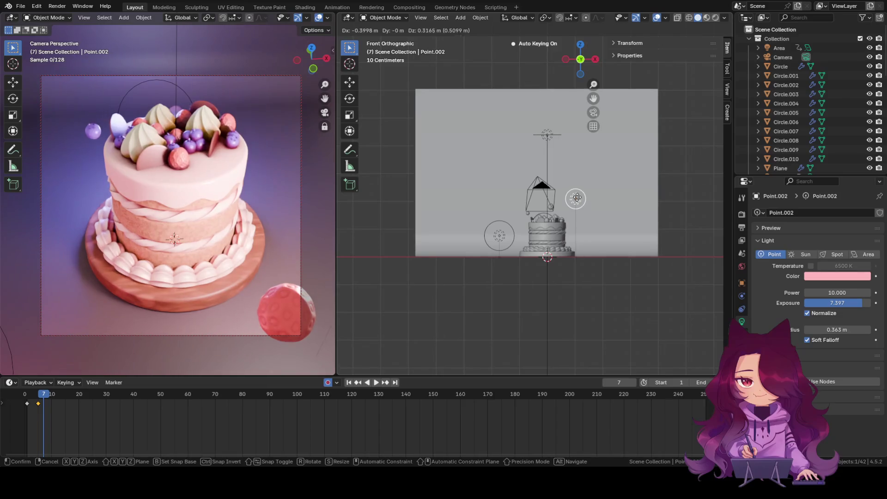
left_click(580, 211)
left_click(495, 240)
key("g")
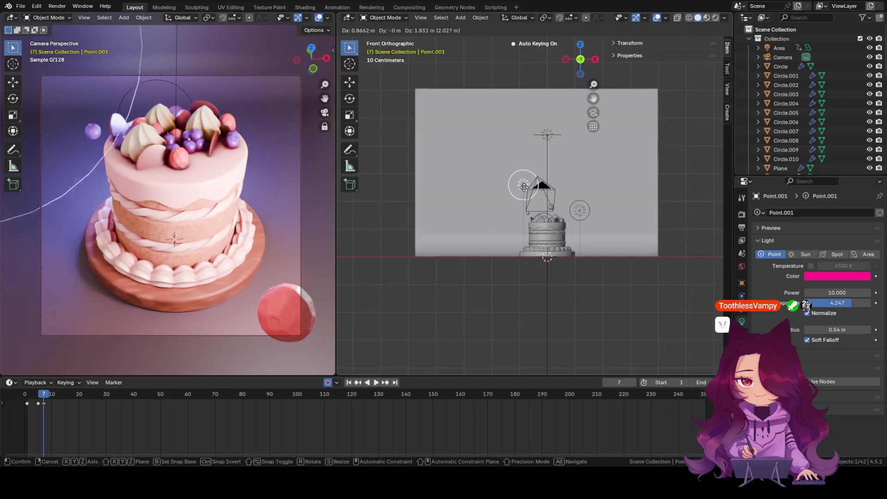
left_click(499, 212)
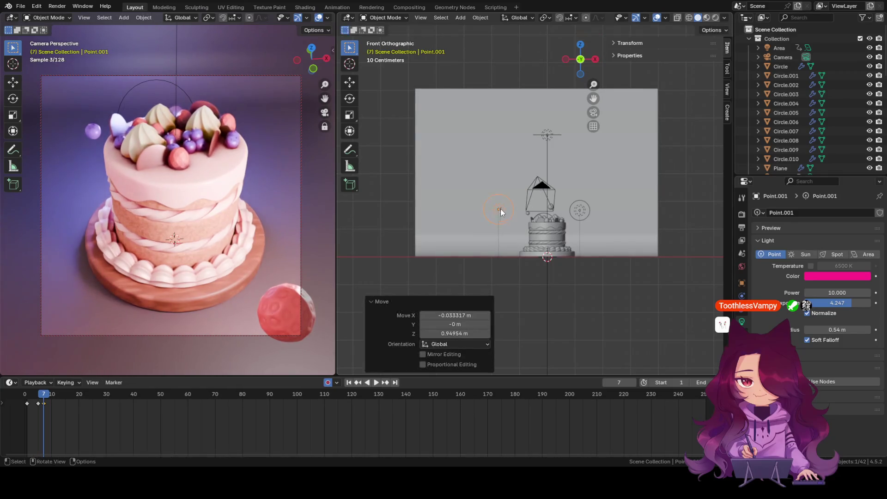
left_click(549, 135)
key("g")
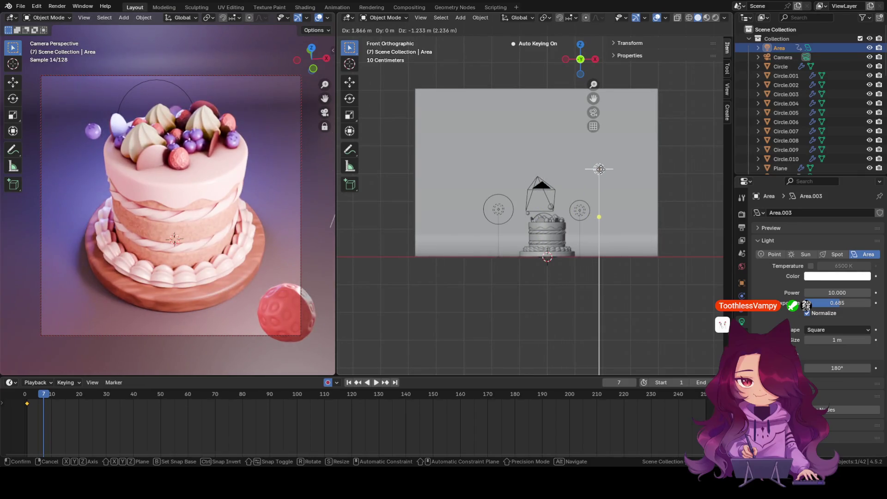
Step: Place Area.003 to the right above the cake and angle it back toward the cake at frame 7
left_click(585, 170)
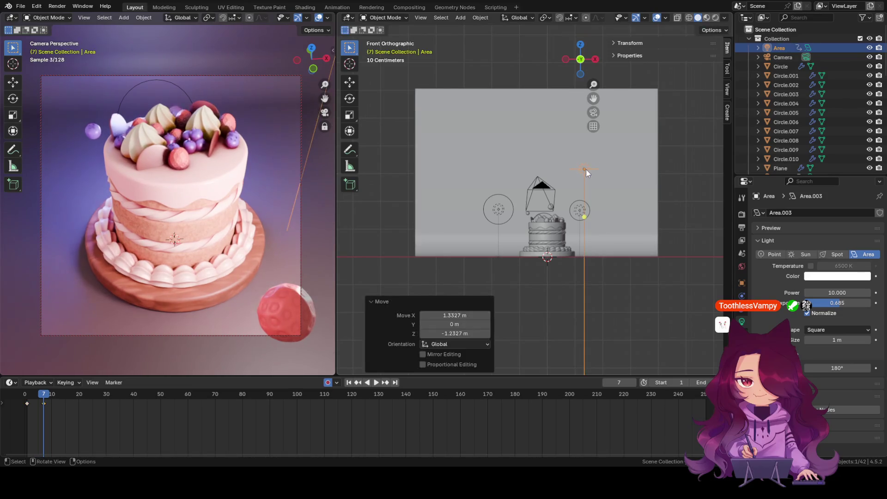
left_click(581, 174, "shift")
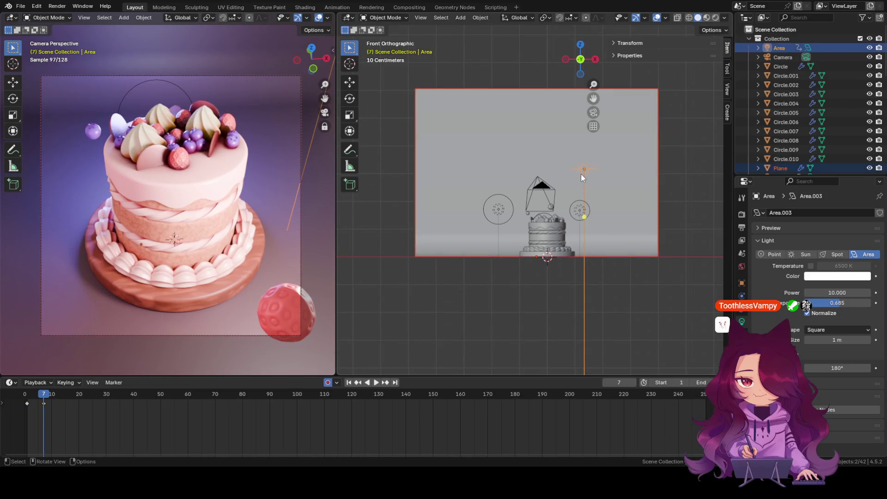
left_click_drag(583, 217, 559, 213)
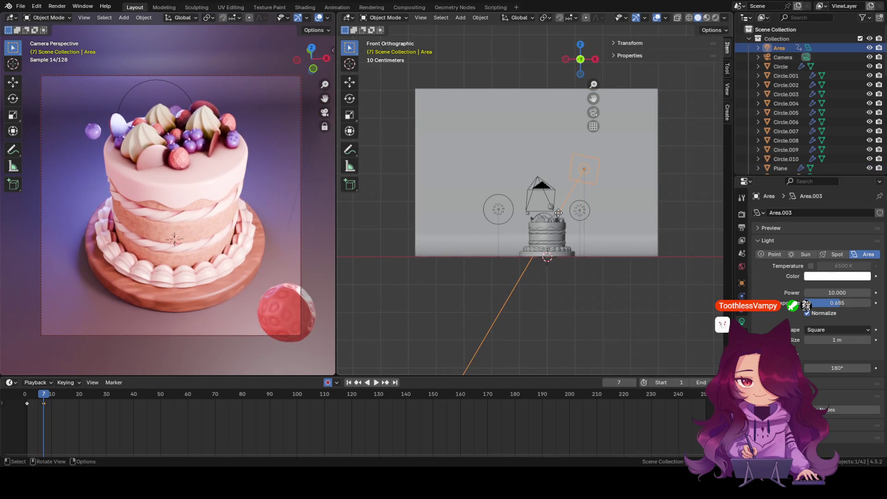
left_click(580, 45)
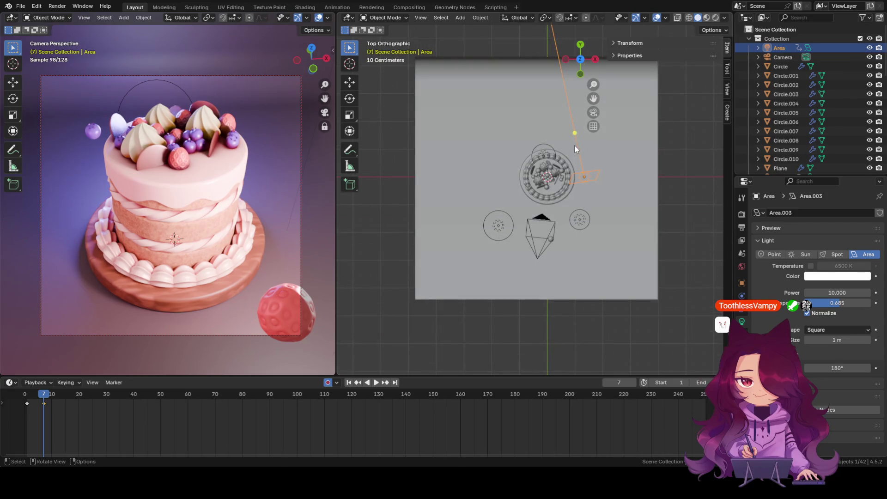
left_click_drag(573, 137, 562, 177)
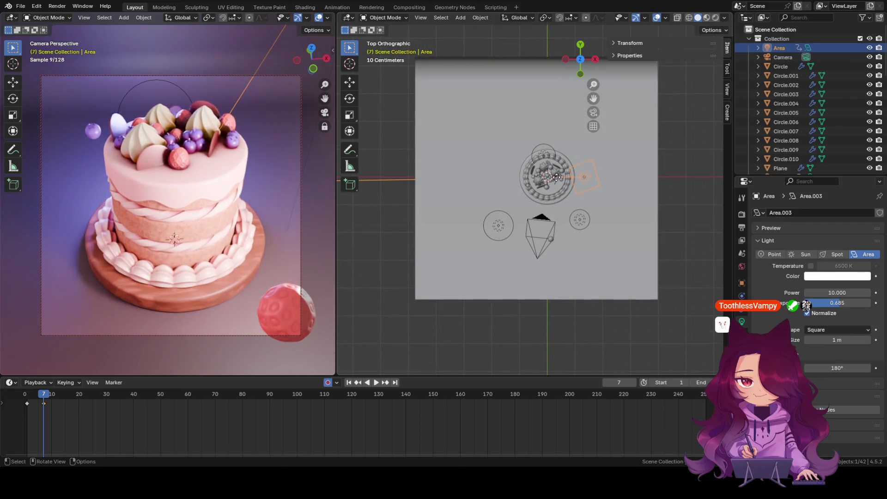
left_click(581, 59)
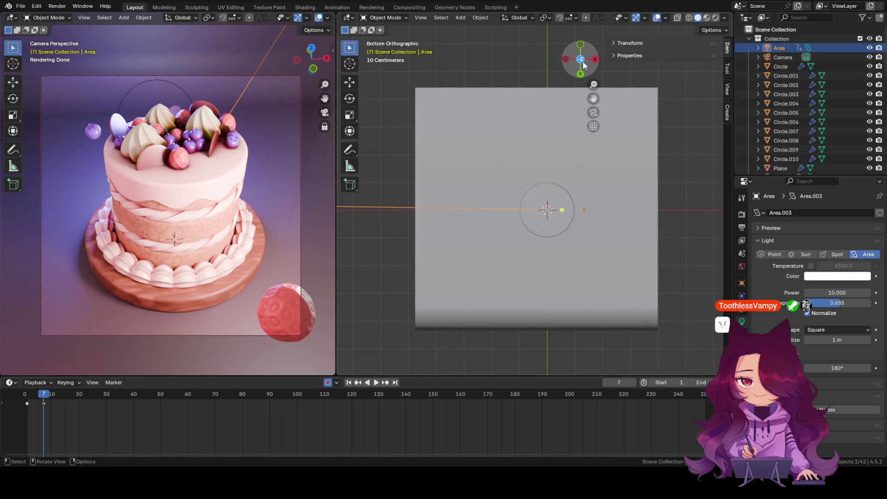
left_click(580, 59)
mouse_move(583, 65)
left_mouse_down()
mouse_move(600, 204)
mouse_move(599, 148)
left_mouse_up()
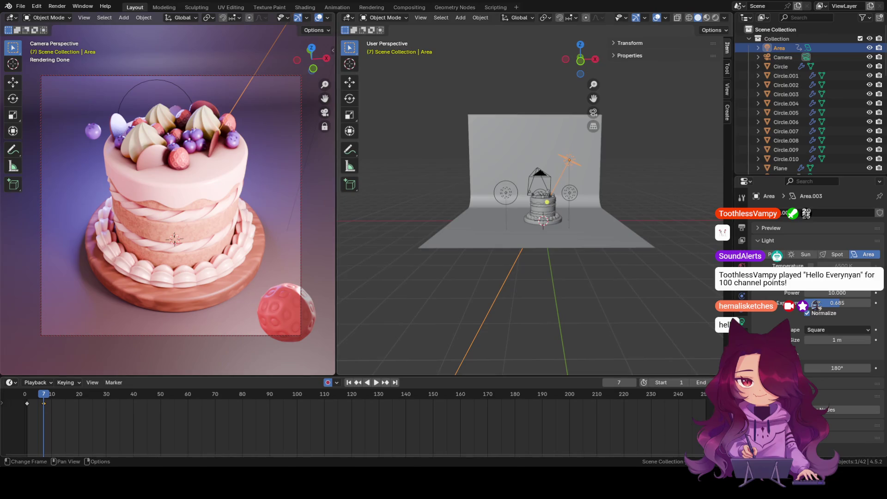
Step: Scrub and play the timeline across frames 3–5 to preview the light animation
left_click_drag(36, 396, 38, 398)
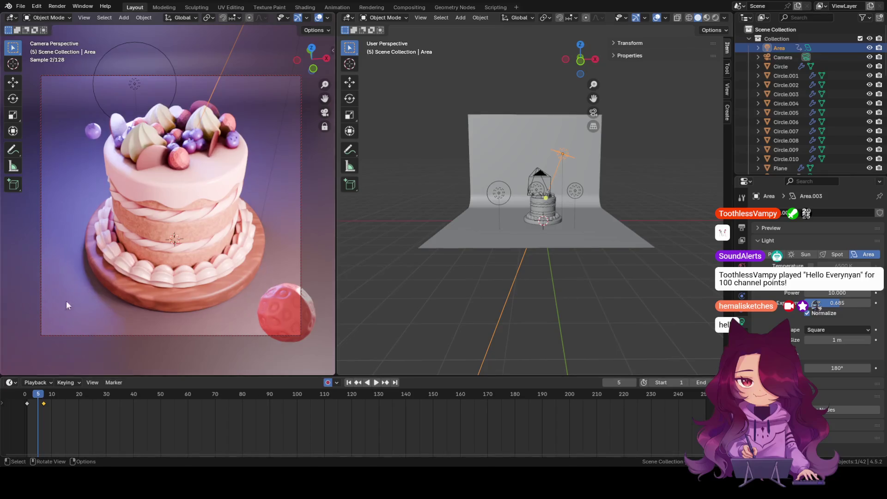
left_click(499, 196)
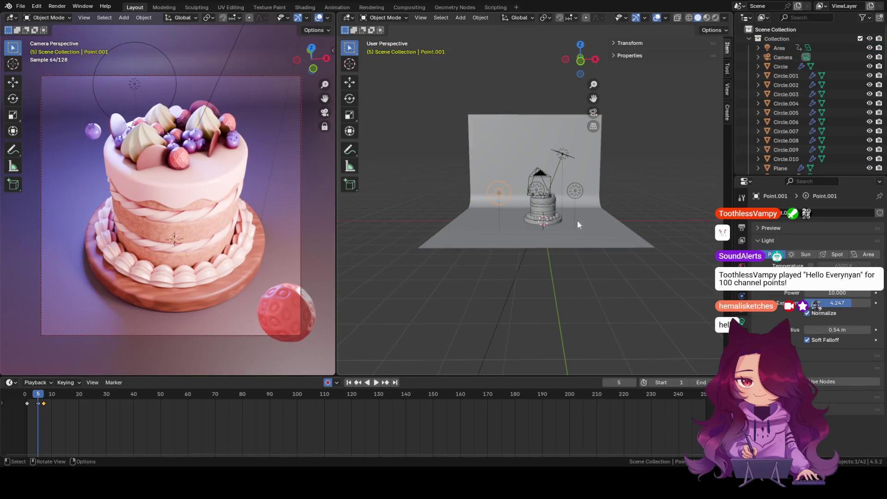
left_click(628, 267)
key("space")
mouse_move(44, 394)
left_mouse_down()
mouse_move(23, 393)
mouse_move(36, 392)
left_mouse_up()
key("space")
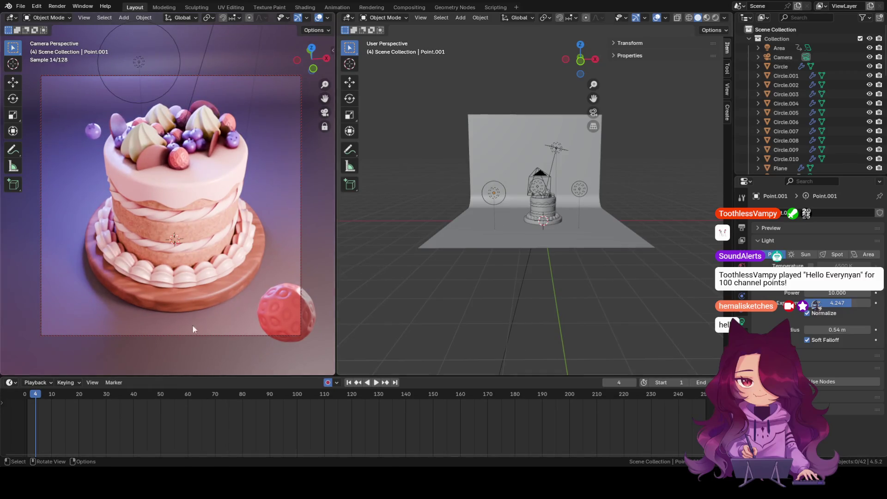
left_click(39, 394)
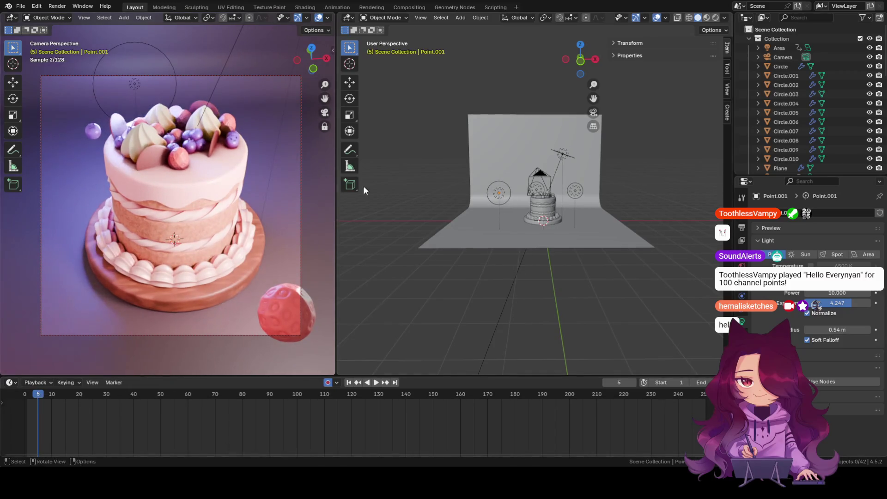
Step: Try clearing rotation, resizing and moving the area light, undoing each change
left_click(567, 154)
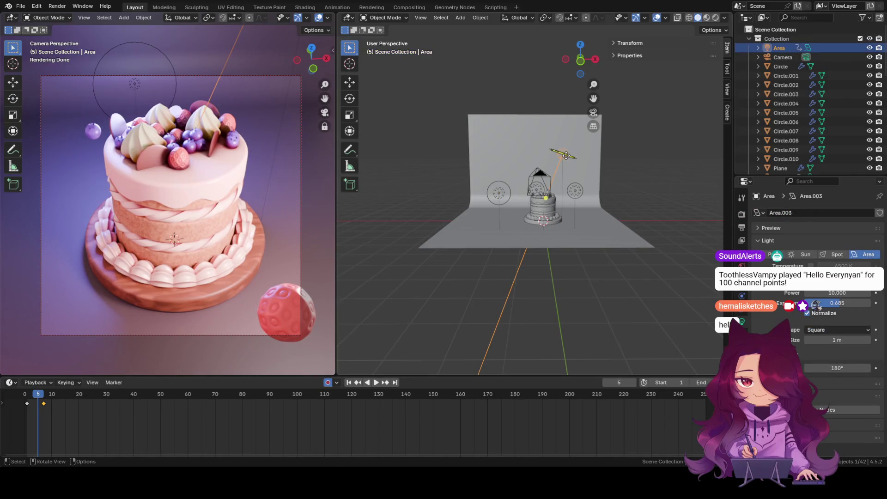
key("Right")
key("Right")
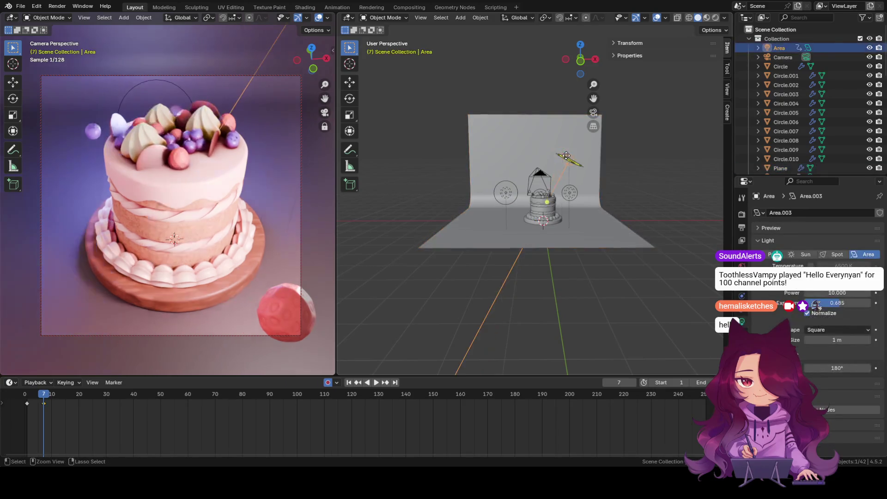
key("alt+r")
key("ctrl+z")
key("ctrl+z")
key("ctrl+z")
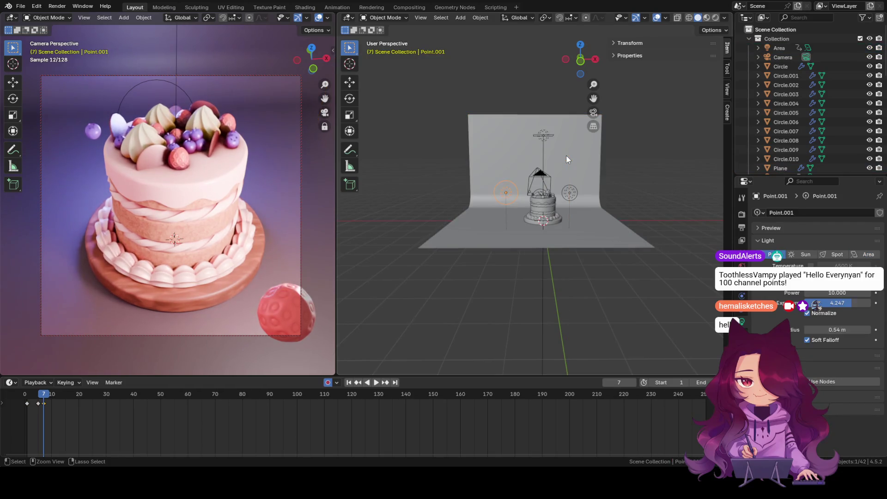
left_click_drag(39, 406, 38, 406)
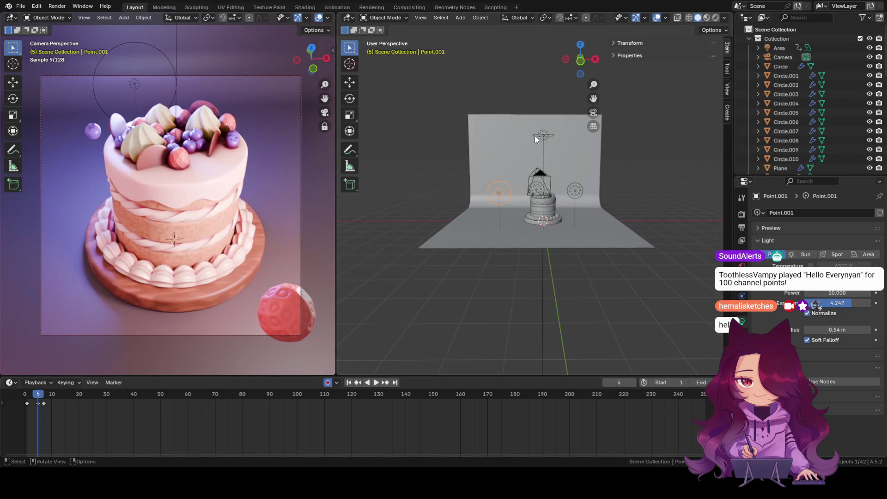
left_click(548, 131)
mouse_move(545, 138)
left_mouse_down()
mouse_move(622, 136)
mouse_move(539, 134)
left_mouse_up()
key("ctrl+z")
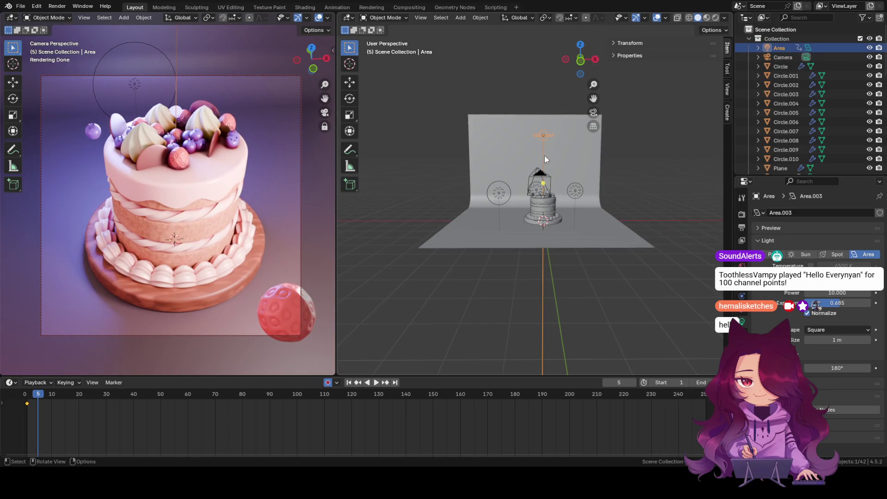
key("g")
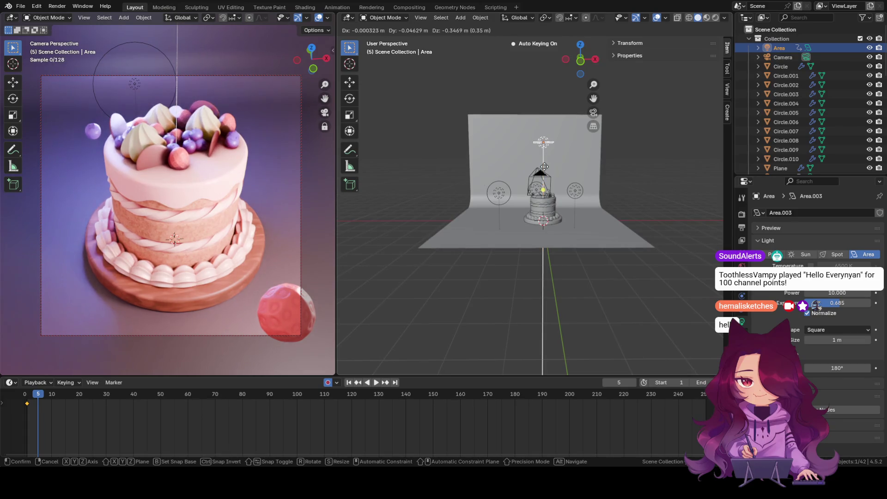
right_click(544, 166)
left_click(675, 159)
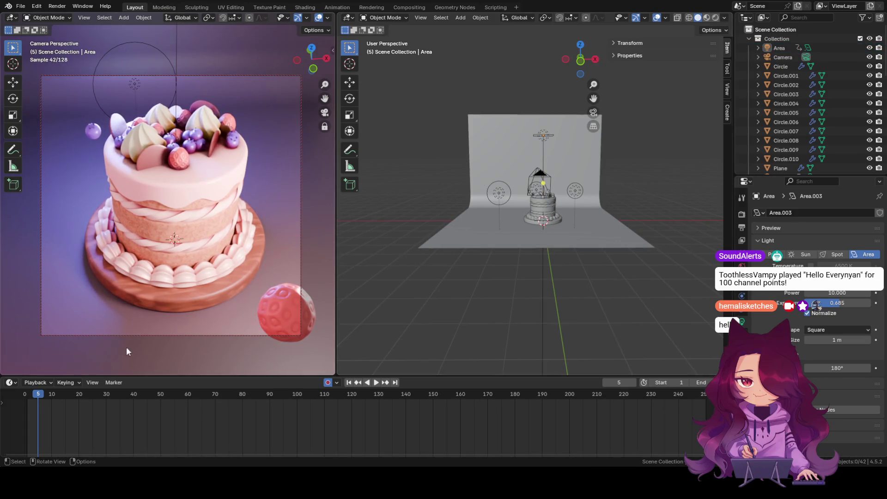
Step: Select the area and pale-pink lights, and widen the camera render view
left_click(551, 140)
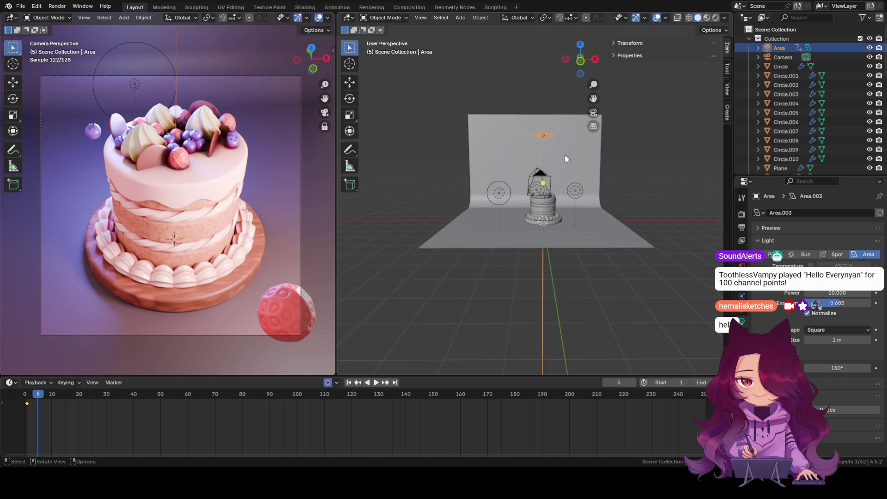
left_click(576, 194, "shift")
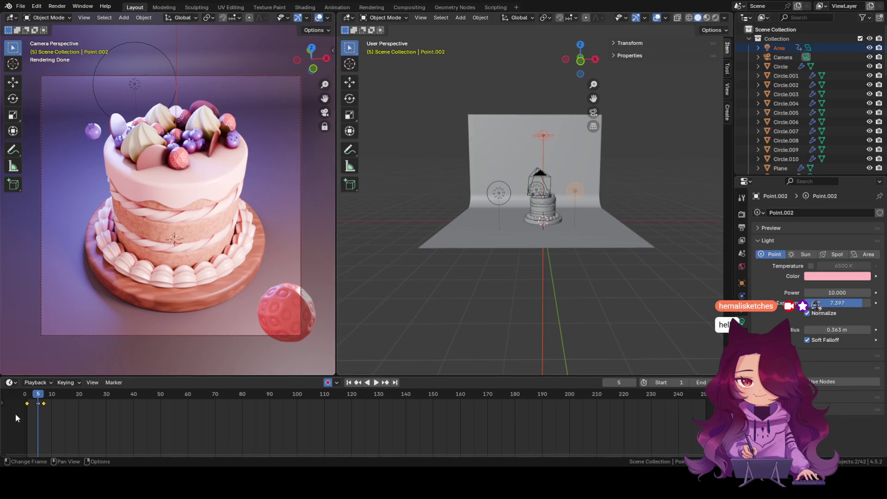
mouse_move(38, 397)
left_mouse_down()
mouse_move(44, 403)
mouse_move(28, 394)
left_mouse_up()
mouse_move(336, 198)
left_mouse_down()
mouse_move(531, 198)
mouse_move(465, 204)
left_mouse_up()
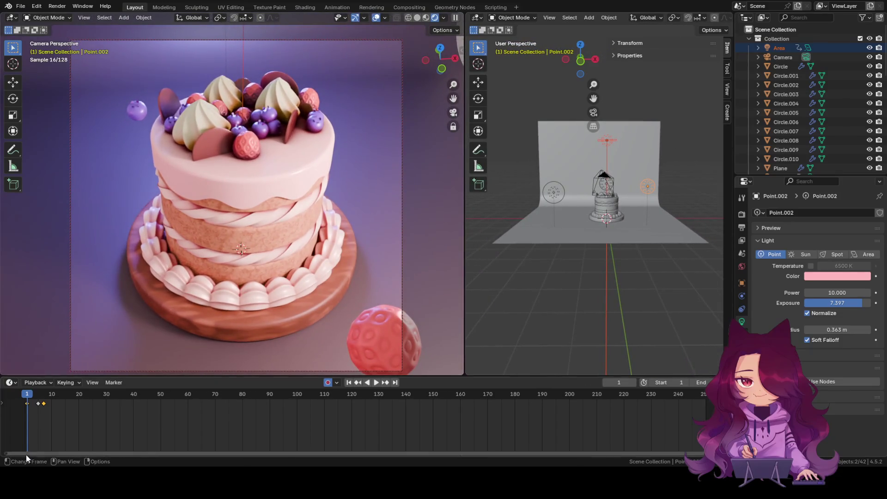
left_click_drag(35, 393, 48, 394)
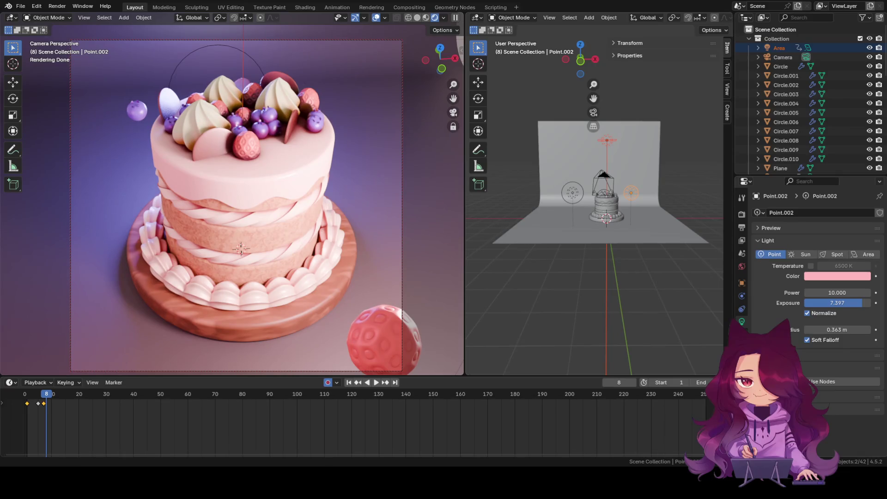
Step: Nudge the pink Point.001 light slightly beside the cake in top view, then save the file
left_click(573, 192)
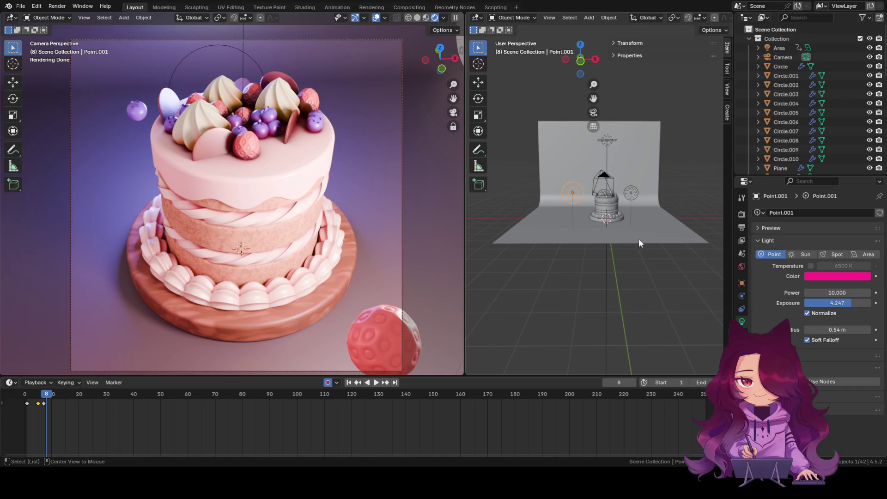
middle_click_drag(639, 240, 637, 275, "alt")
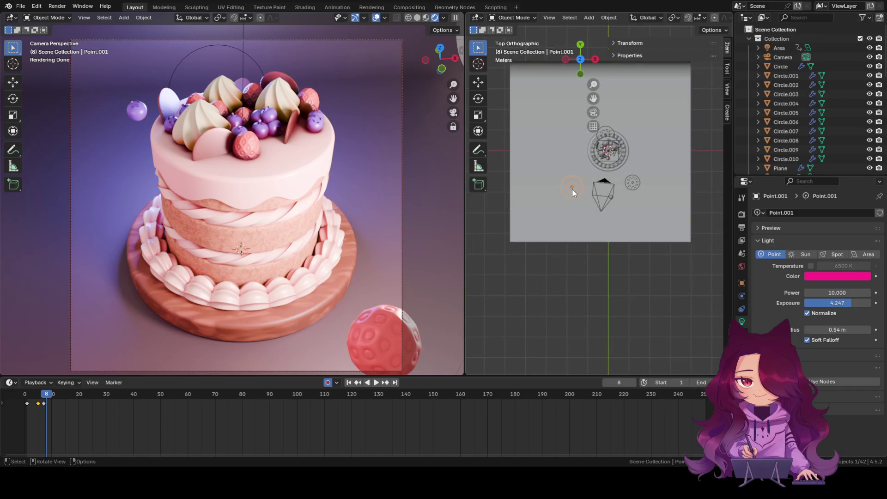
key("g")
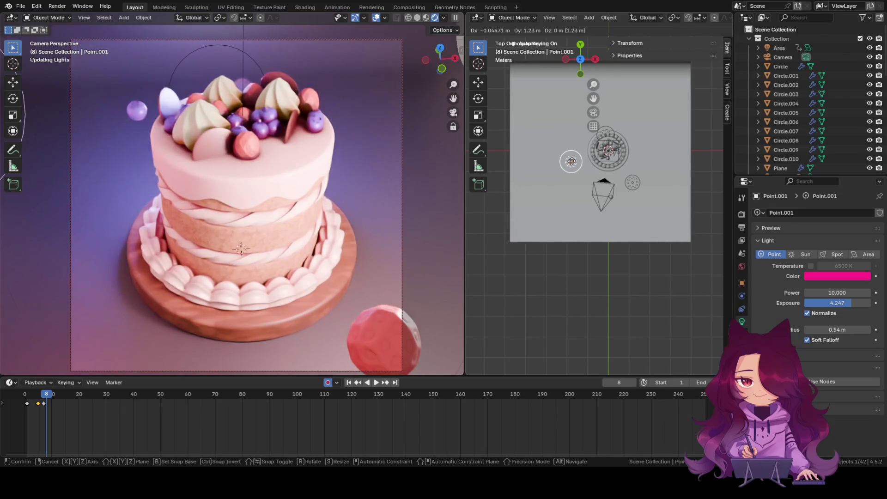
left_click(571, 162)
left_click(633, 306)
mouse_move(622, 298)
middle_mouse_down()
mouse_move(620, 246)
mouse_move(643, 239)
mouse_move(605, 230)
mouse_move(618, 278)
mouse_move(584, 264)
mouse_move(539, 266)
mouse_move(598, 203)
middle_mouse_up()
key("ctrl+s")
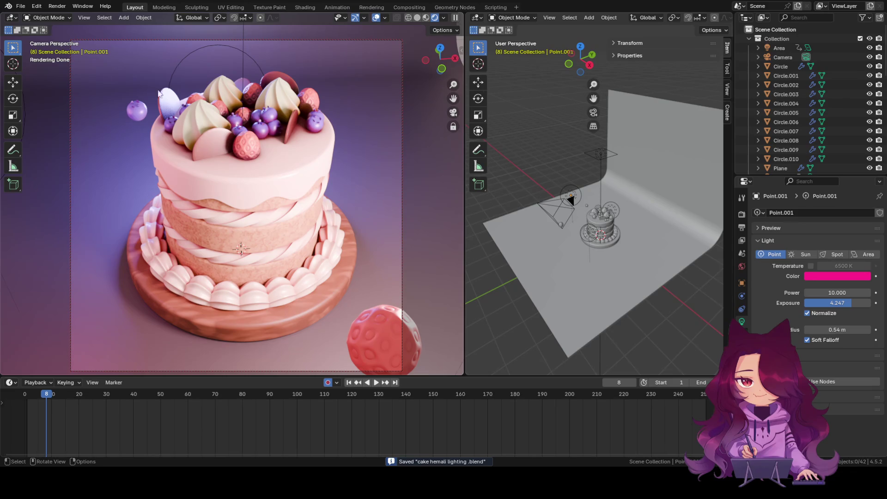
mouse_move(49, 395)
left_mouse_down()
mouse_move(22, 394)
mouse_move(42, 395)
mouse_move(54, 381)
mouse_move(6, 382)
left_mouse_up()
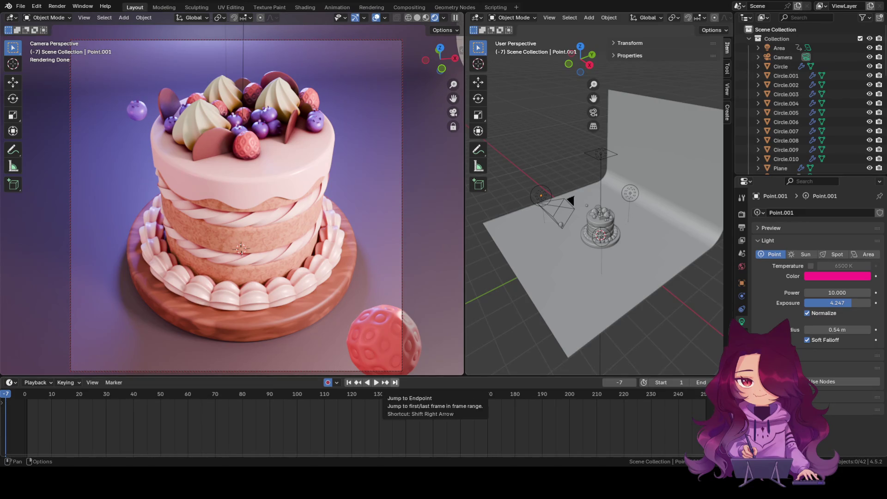
Step: Scrub the playhead back to frame 7 and select the purple point light
left_click_drag(6, 394, 45, 382)
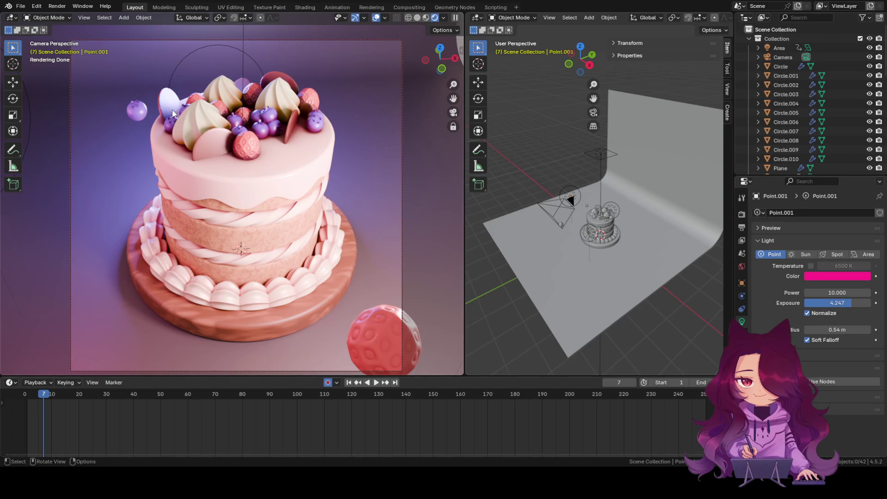
left_click(258, 63)
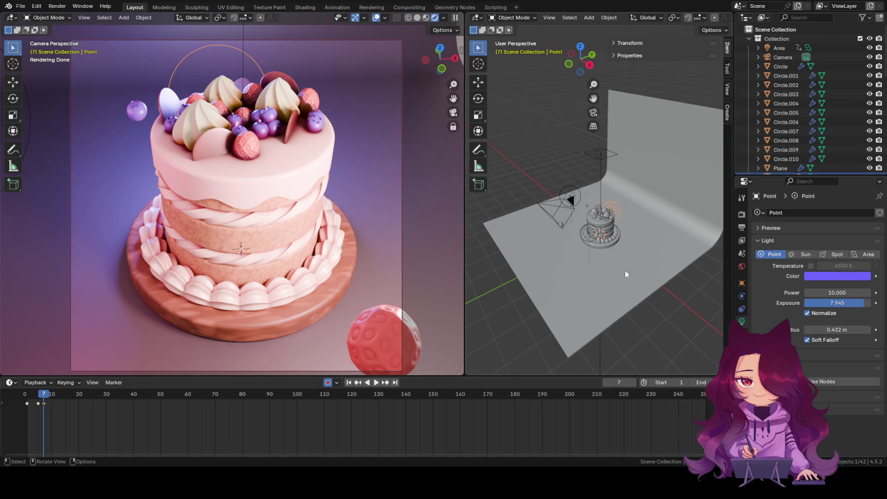
Step: In Front Orthographic view, move the purple point light left by X -0.53956 m
mouse_move(611, 278)
middle_mouse_down()
mouse_move(664, 260)
mouse_move(564, 276)
middle_mouse_up()
scroll(564, 276, "up", 1)
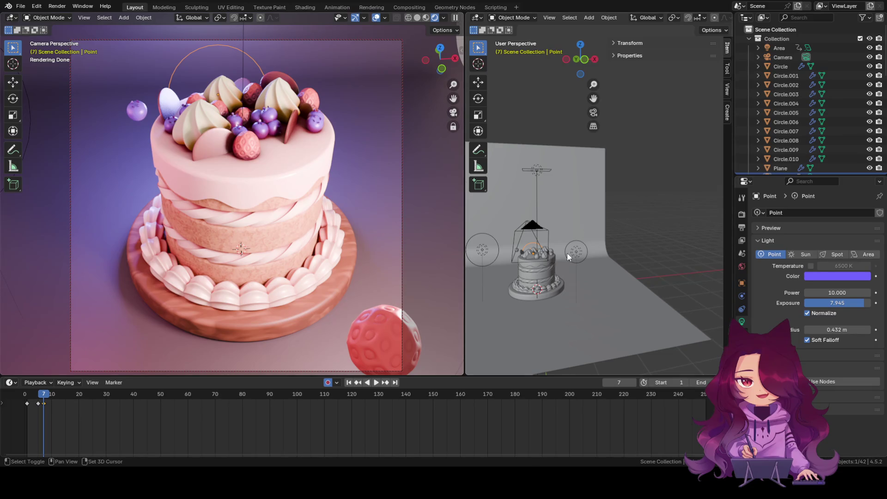
middle_click_drag(568, 249, 590, 198)
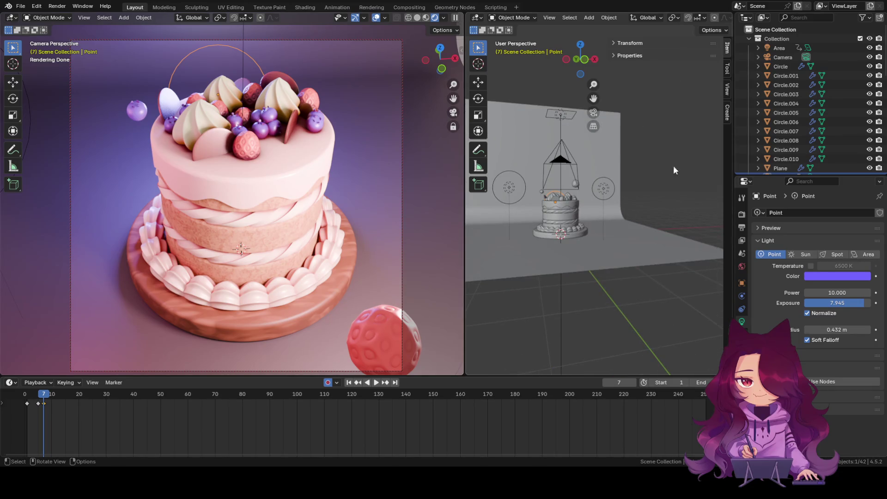
left_click(585, 60)
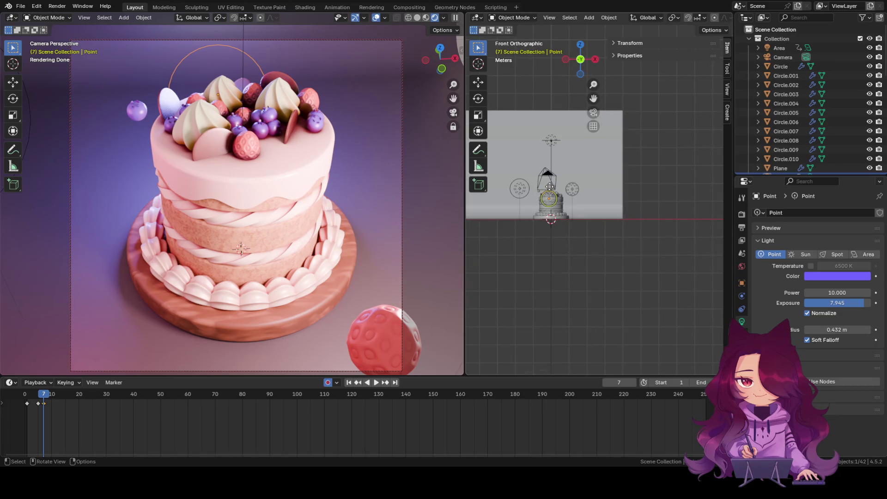
scroll(511, 245, "up", 5)
middle_click_drag(526, 218, 578, 247, "shift")
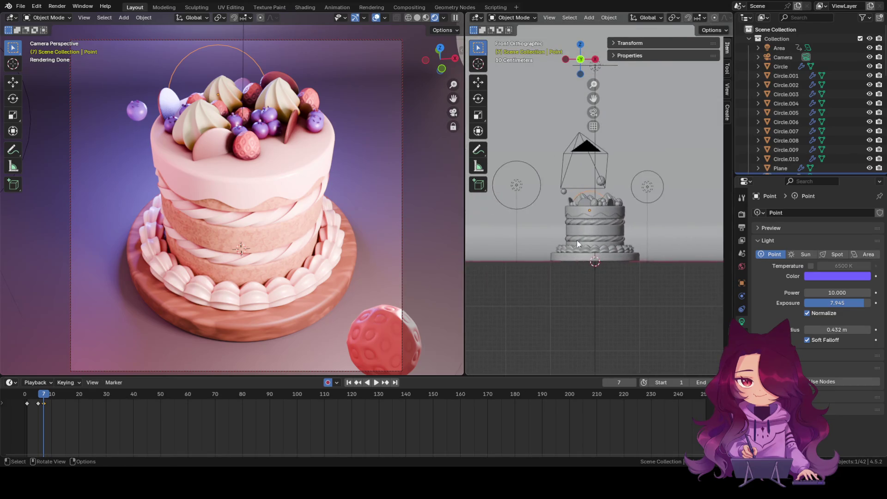
scroll(577, 242, "up", 2)
middle_click_drag(628, 217, 656, 210, "shift")
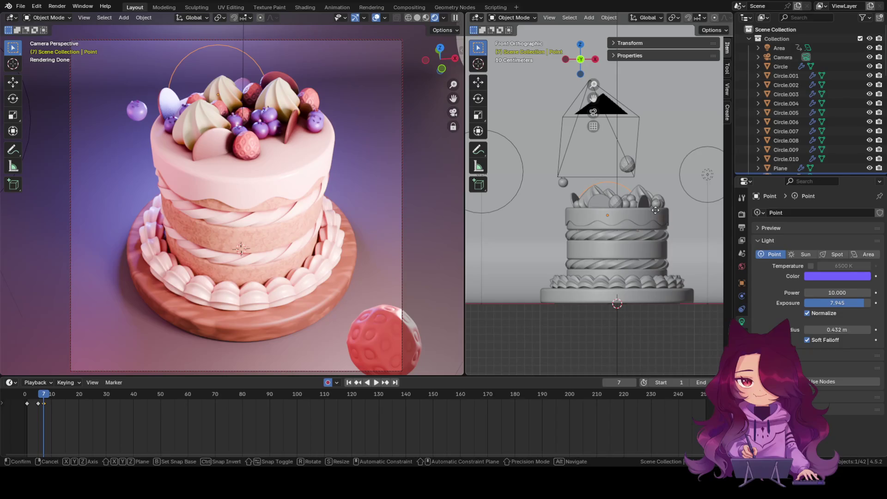
key("g")
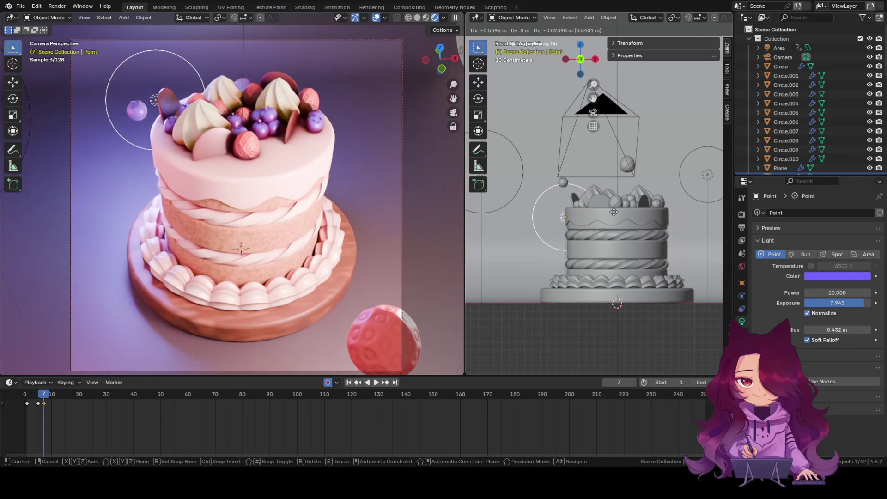
left_click(613, 211)
Step: Undo two accidental deletions of the purple light, then reselect it in a perspective view
scroll(605, 215, "down", 1)
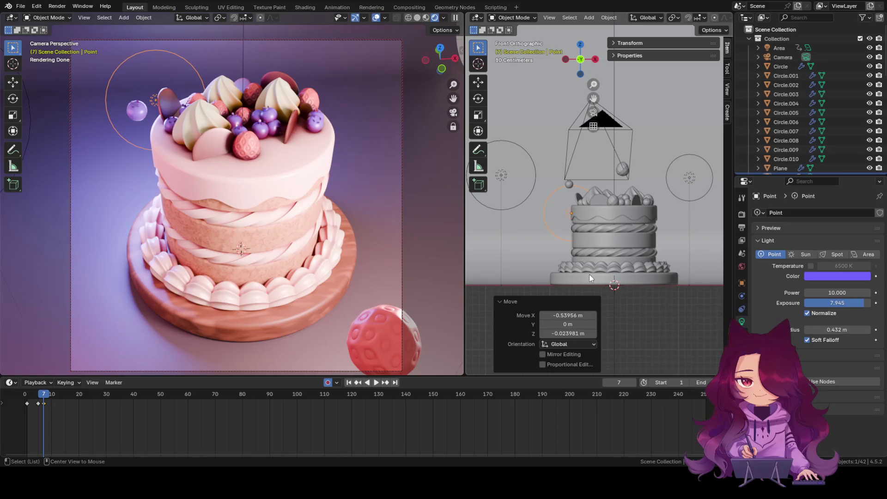
middle_click_drag(591, 274, 619, 270, "alt")
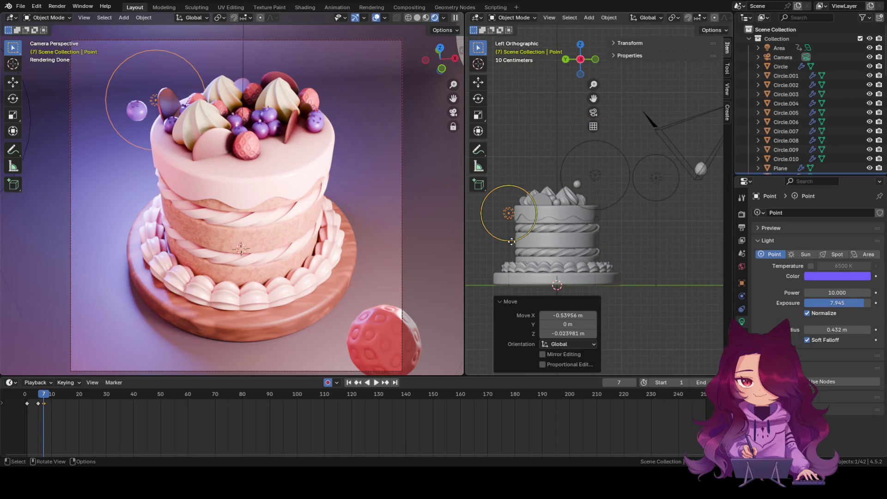
left_click(511, 220)
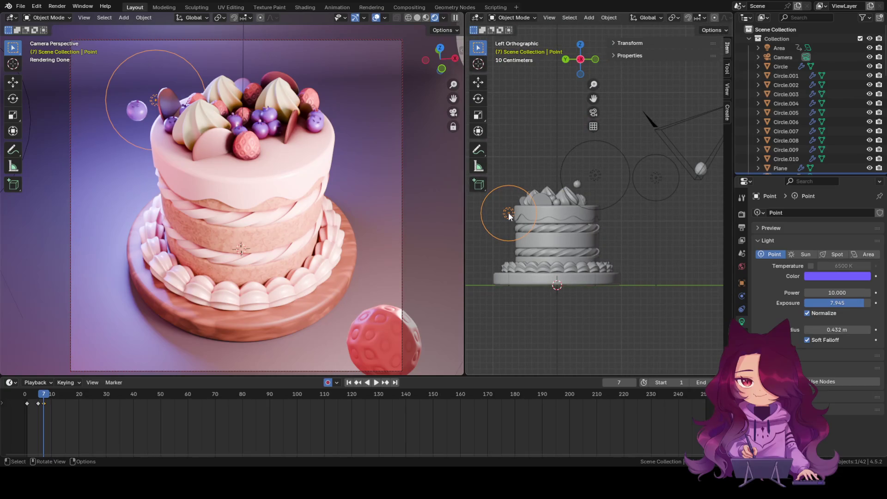
key("Delete")
key("ctrl+z")
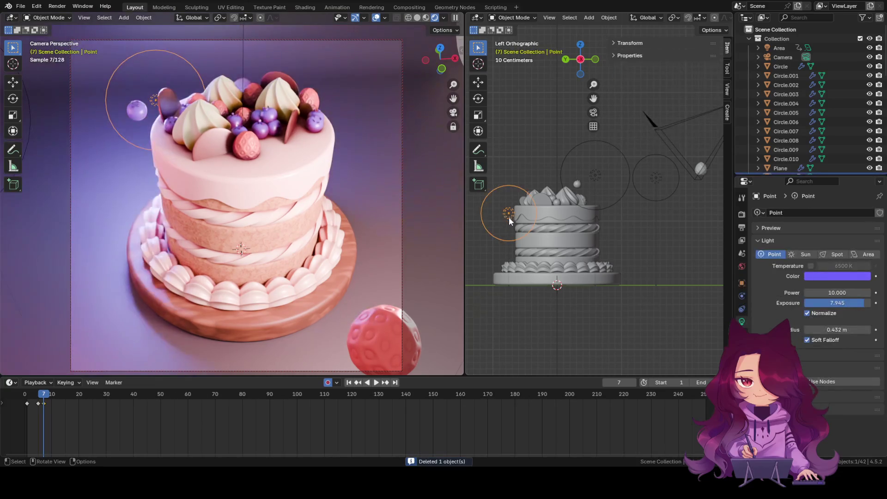
left_click(43, 396)
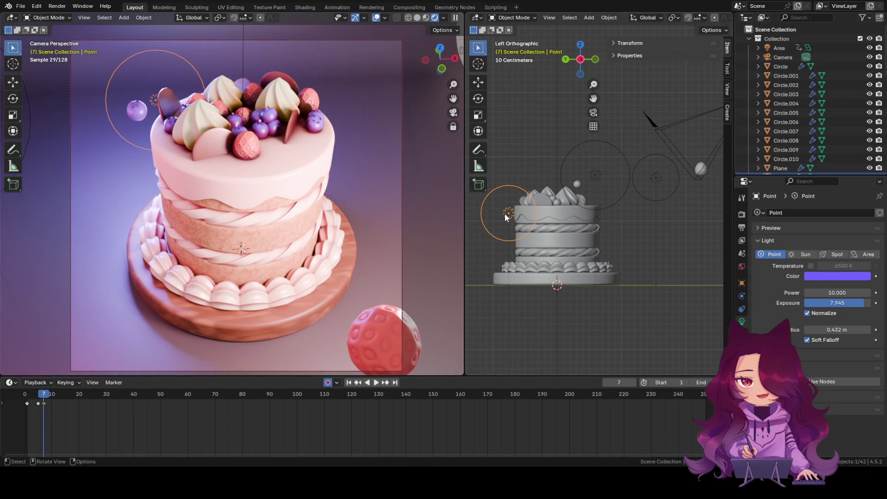
key("Delete")
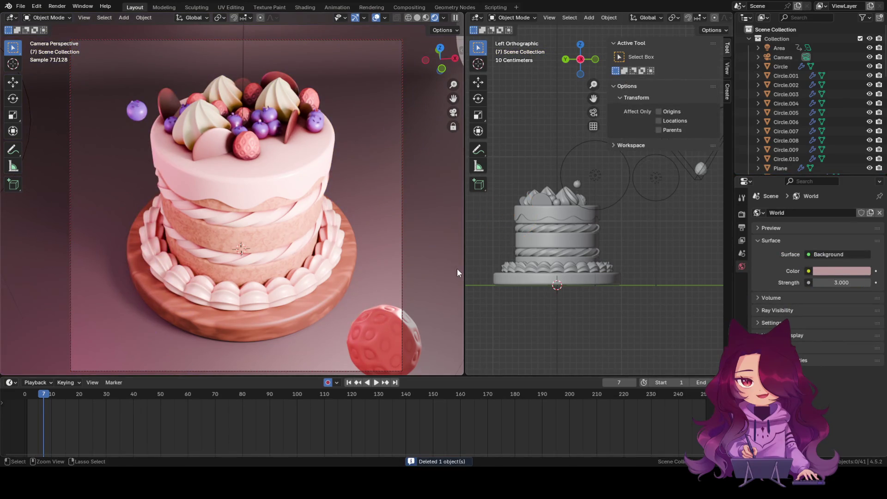
key("ctrl+z")
left_click(508, 213)
middle_click_drag(518, 227, 570, 262)
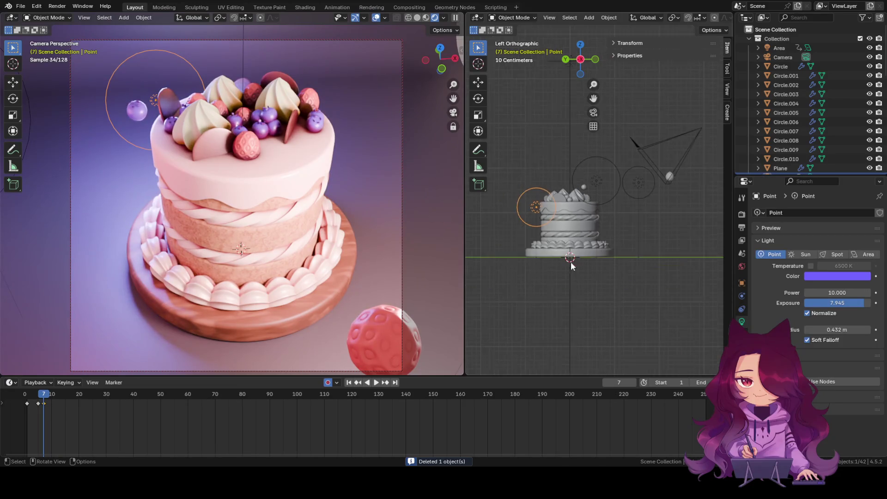
mouse_move(622, 268)
middle_mouse_down()
mouse_move(528, 274)
mouse_move(586, 256)
mouse_move(565, 239)
mouse_move(562, 273)
mouse_move(698, 255)
mouse_move(578, 304)
mouse_move(667, 257)
mouse_move(671, 274)
mouse_move(615, 286)
middle_mouse_up()
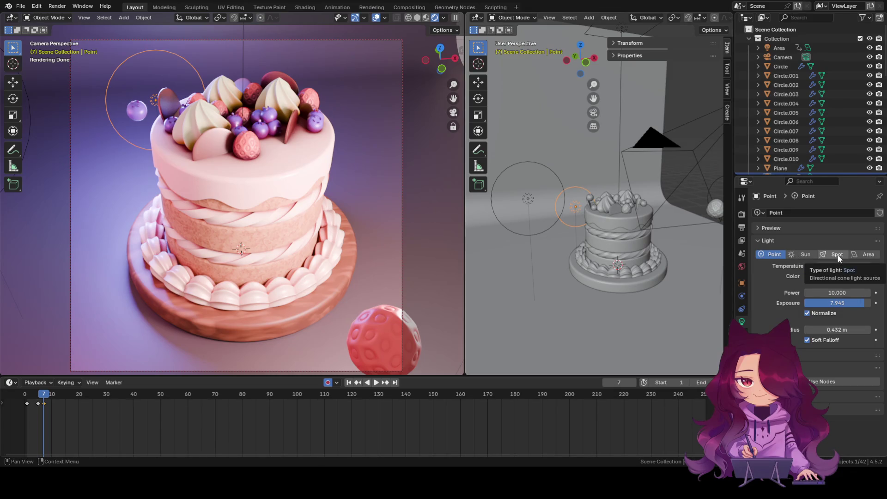
Step: Switch the purple light to Area type and aim its beam horizontally at the cake from the left
left_click(864, 254)
mouse_move(577, 252)
left_mouse_down()
mouse_move(612, 236)
mouse_move(596, 196)
mouse_move(603, 209)
left_mouse_up()
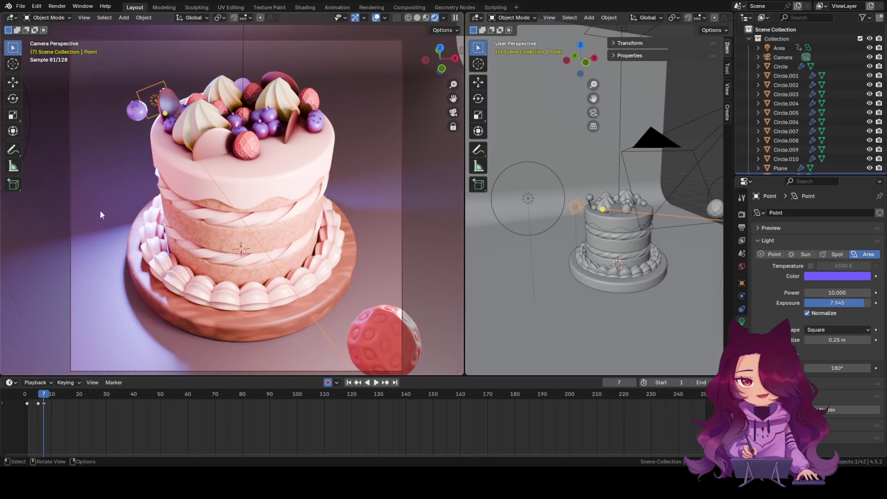
scroll(610, 208, "down", 2)
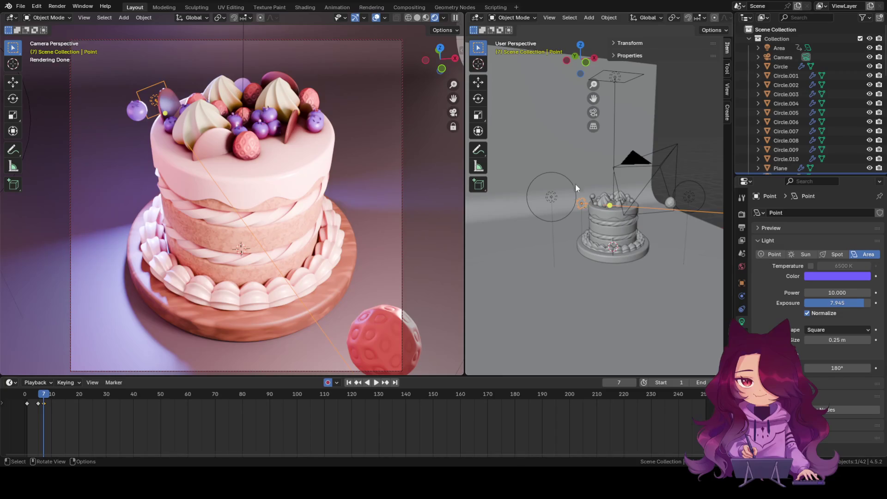
mouse_move(624, 285)
middle_mouse_down()
mouse_move(640, 257)
mouse_move(600, 270)
mouse_move(623, 283)
mouse_move(637, 328)
middle_mouse_up()
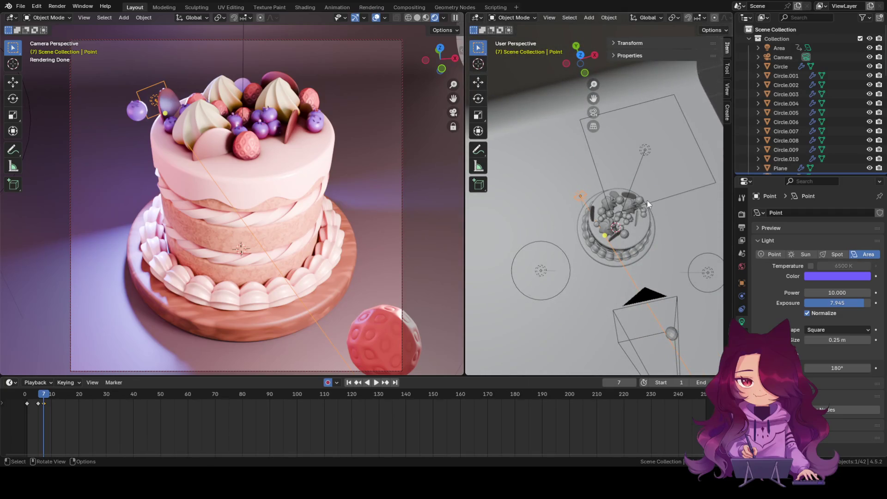
left_click(580, 55)
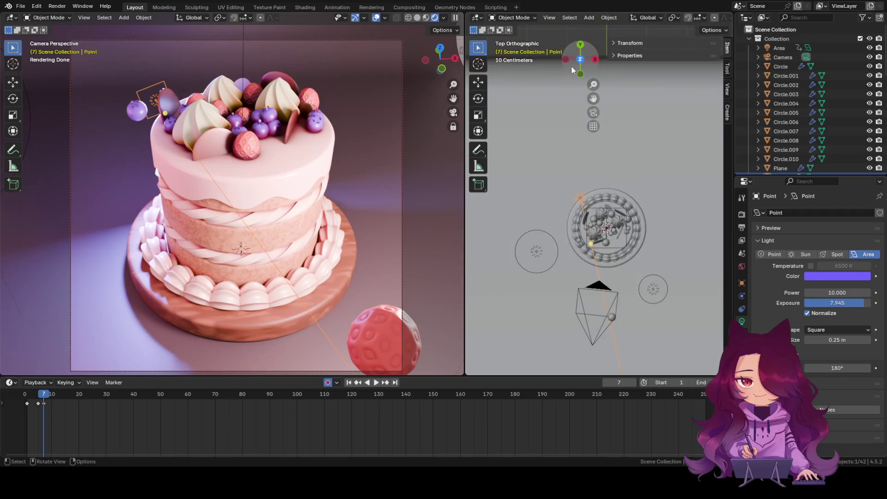
left_click(581, 44)
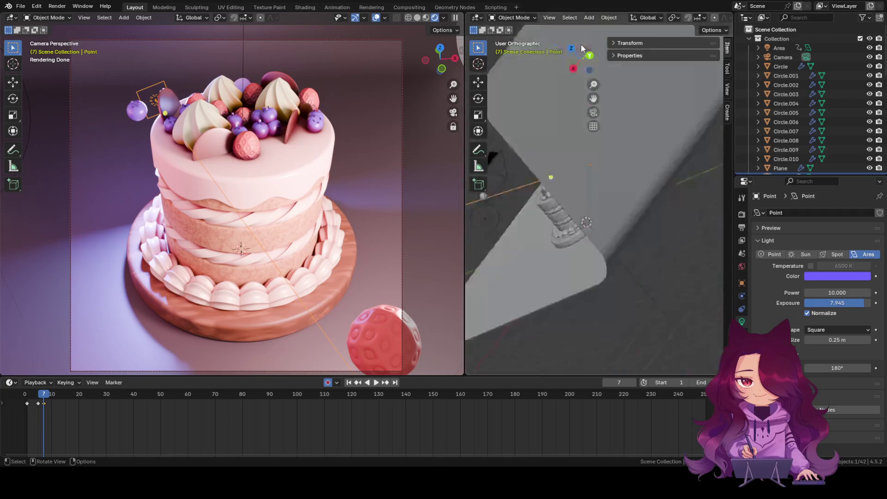
left_click(595, 60)
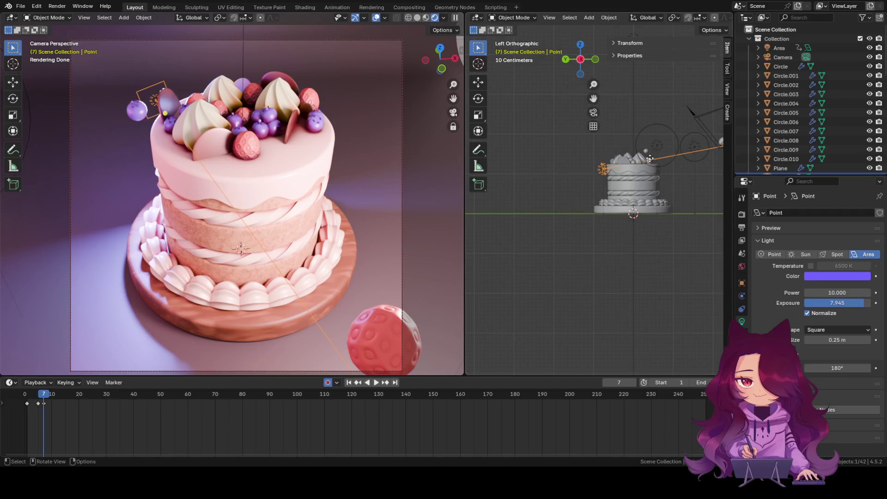
left_click_drag(650, 163, 600, 166)
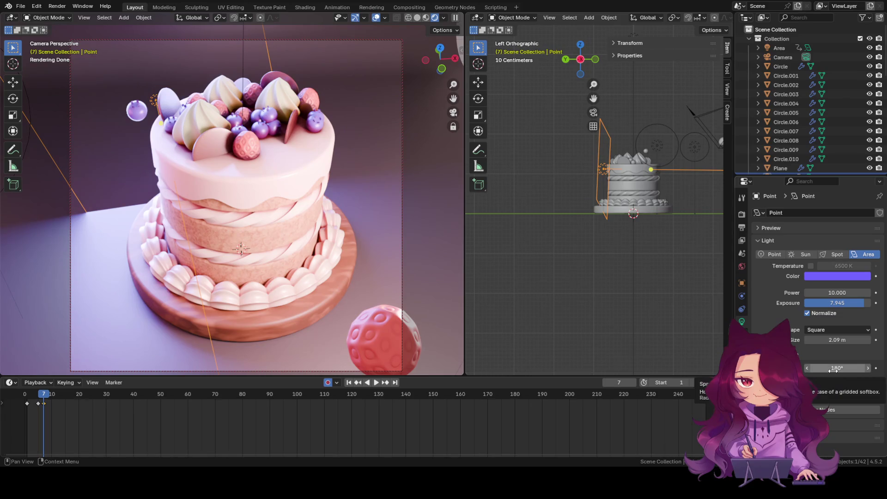
Step: Narrow the area light's spread to about 62°, redoing a first attempt, and nudge its aim
left_click_drag(836, 368, 792, 368)
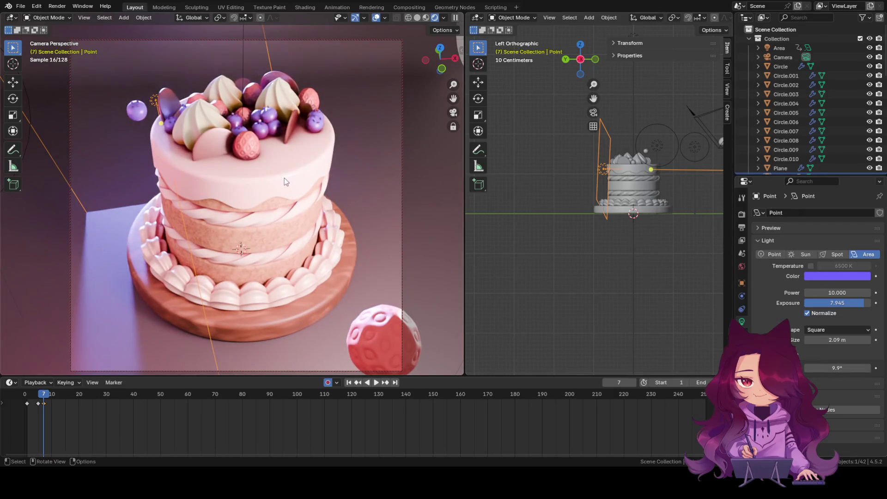
key("ctrl+z")
key("ctrl+z")
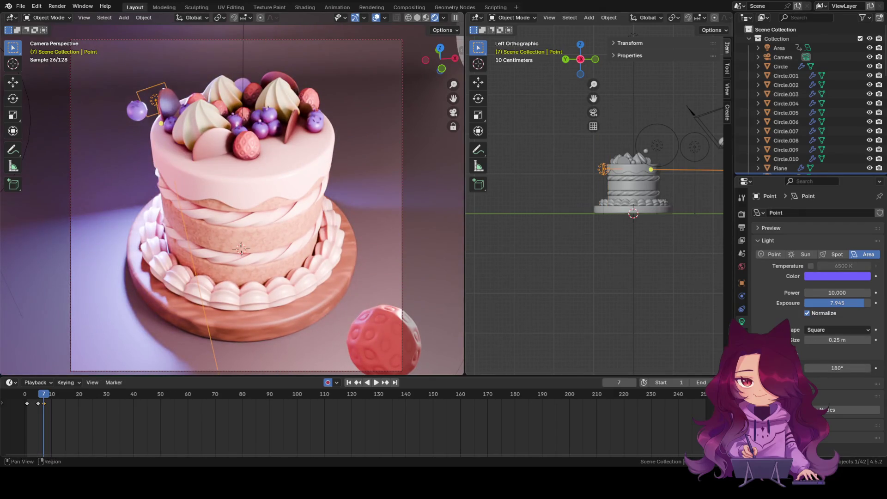
left_click_drag(839, 369, 790, 368)
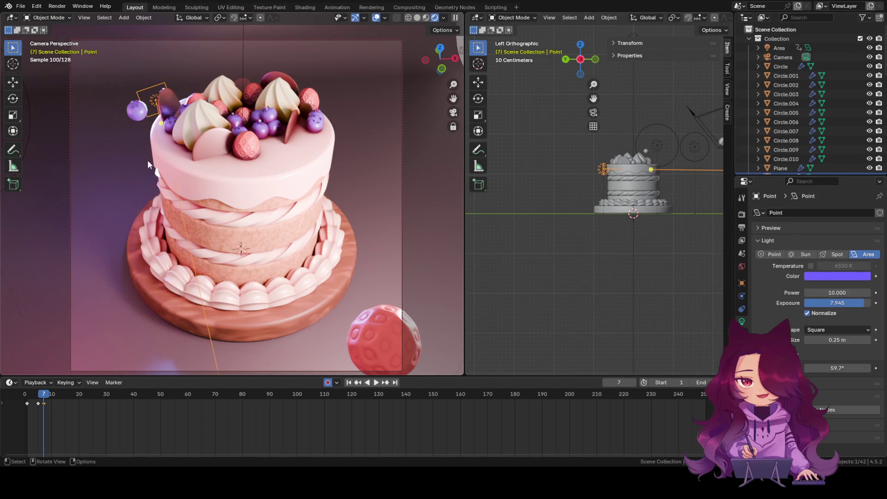
left_click_drag(824, 369, 828, 368)
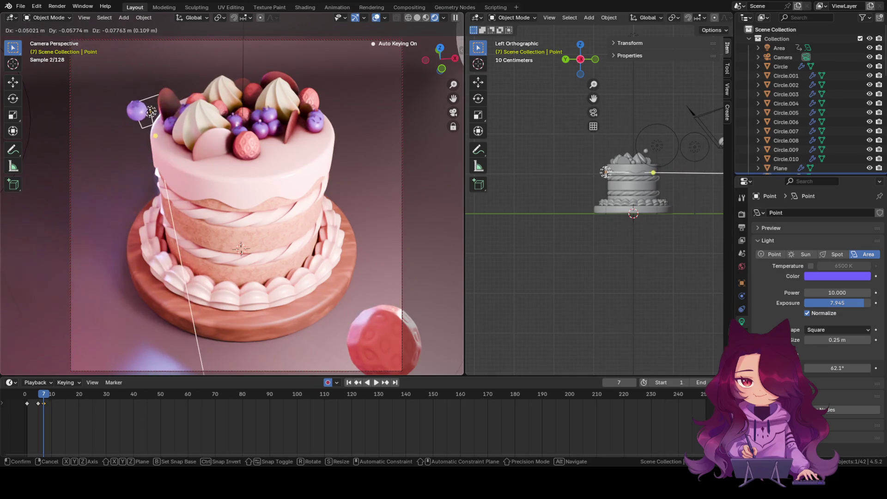
left_click_drag(156, 103, 168, 102)
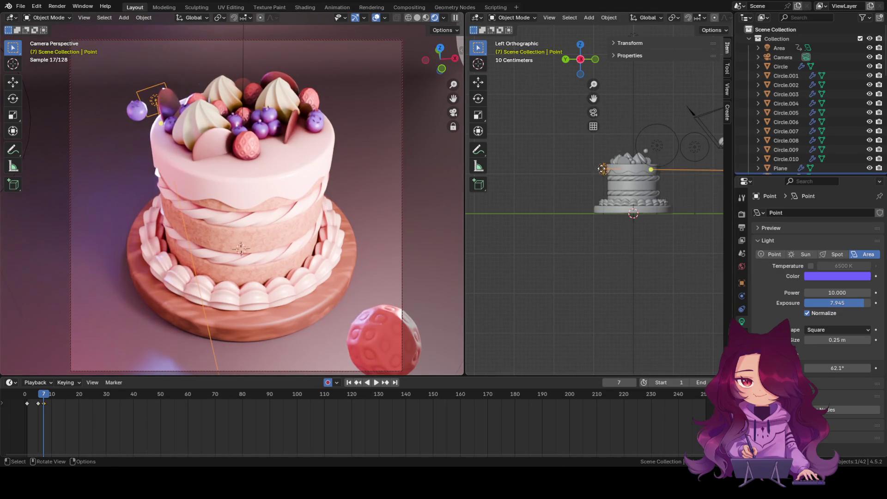
Step: Raise the area light about 0.86 m higher above the cake top and deselect it
key("g")
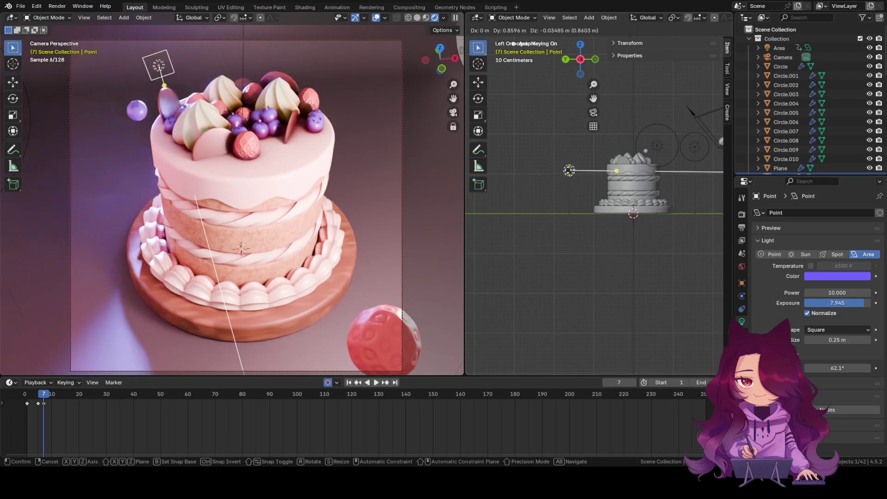
left_click(569, 170)
left_click(577, 247)
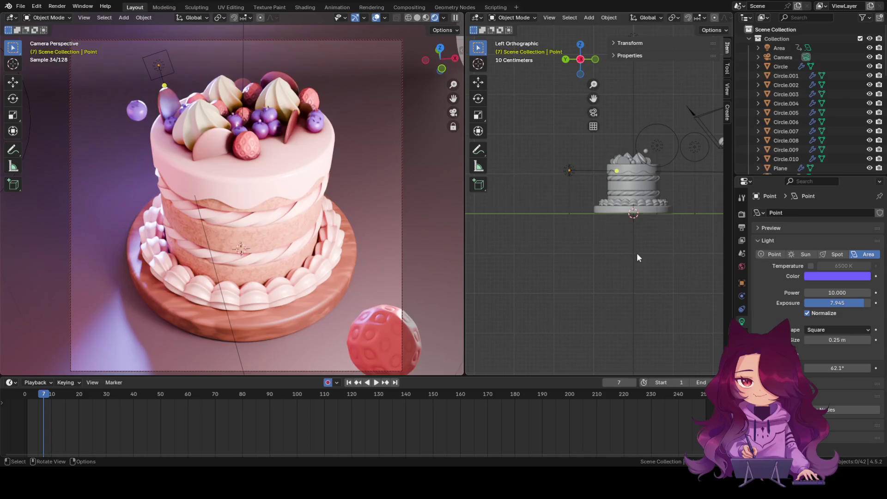
mouse_move(565, 263)
middle_mouse_down()
mouse_move(612, 262)
mouse_move(576, 254)
mouse_move(551, 272)
mouse_move(689, 264)
mouse_move(585, 276)
mouse_move(599, 256)
mouse_move(691, 207)
mouse_move(545, 241)
mouse_move(581, 296)
middle_mouse_up()
scroll(577, 230, "down", 1, "alt")
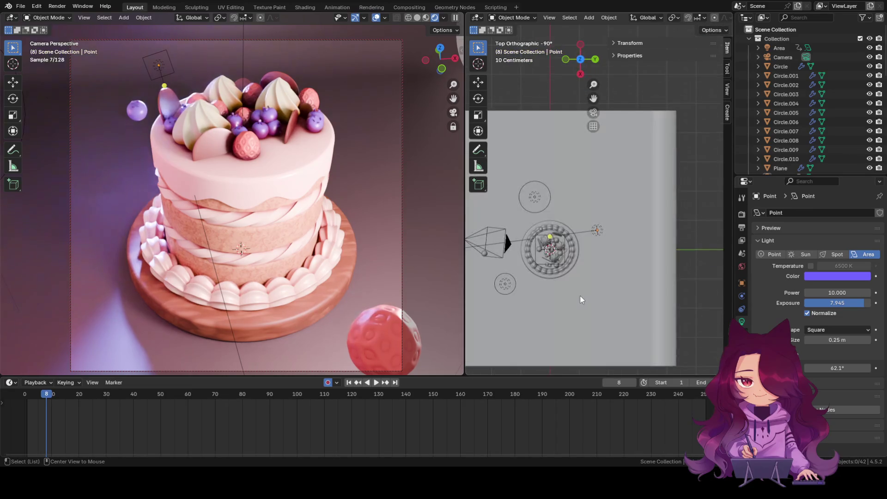
Step: From the right side, aim the area light lower onto the cake and keyframe it
middle_click_drag(584, 251, 511, 253, "alt")
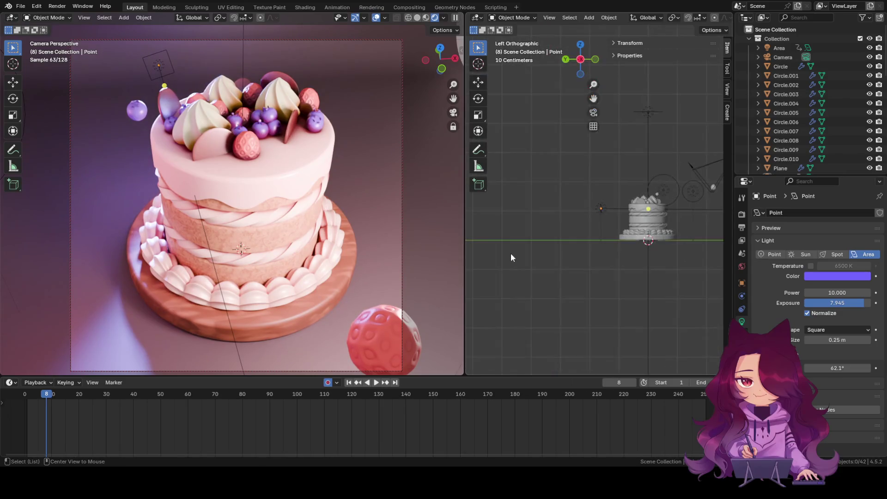
scroll(624, 212, "up", 3)
left_click(661, 221)
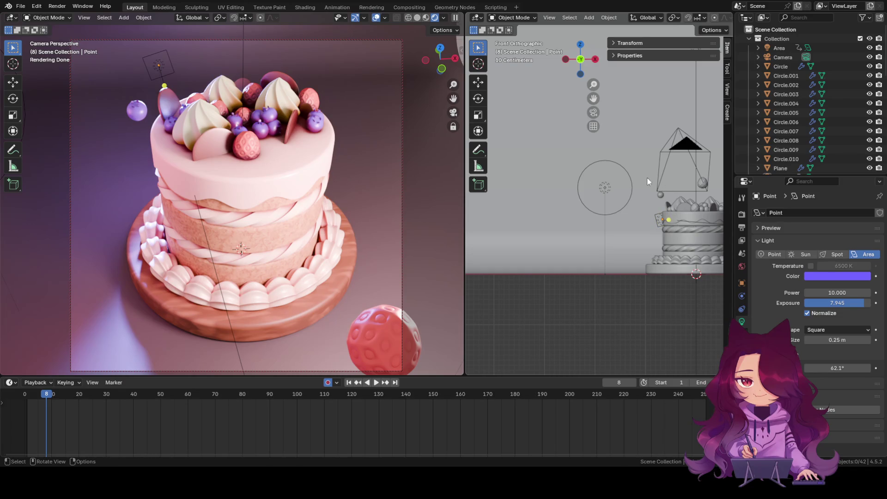
middle_click_drag(643, 170, 565, 189, "alt")
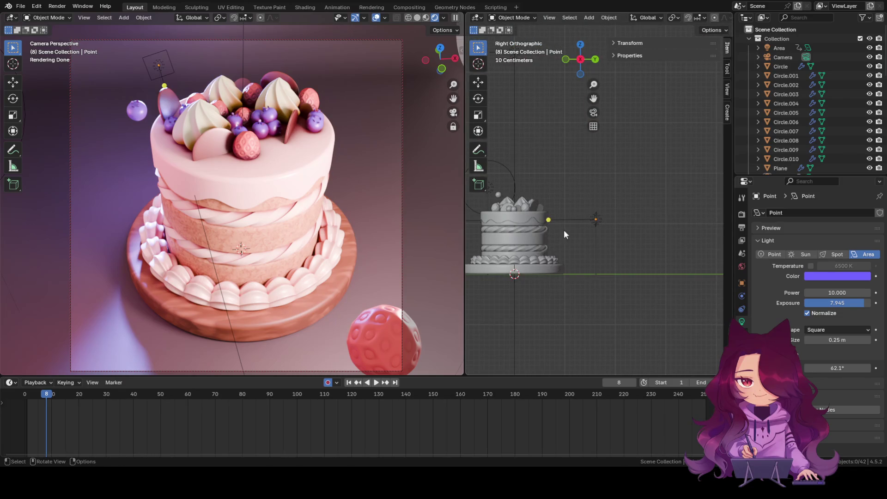
mouse_move(549, 219)
left_mouse_down()
mouse_move(550, 237)
mouse_move(562, 229)
left_mouse_up()
key("i")
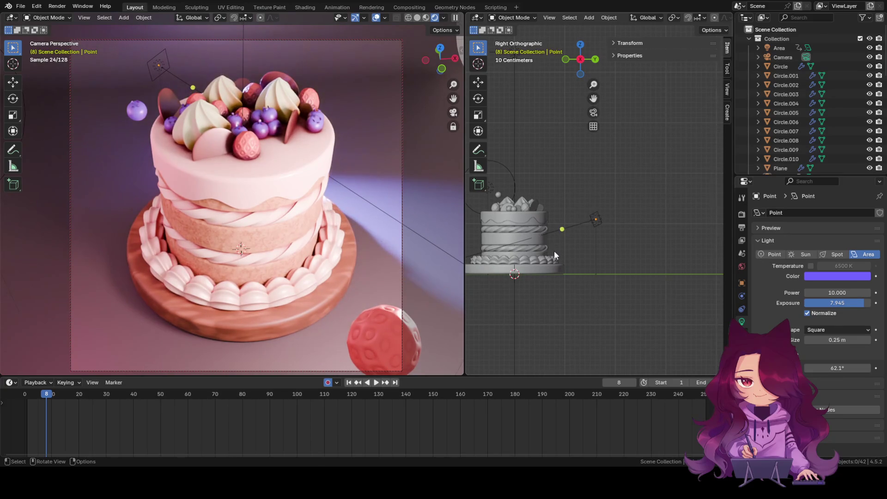
Step: In the top view, re-aim the area light toward the cake
middle_click_drag(553, 253, 583, 272, "alt")
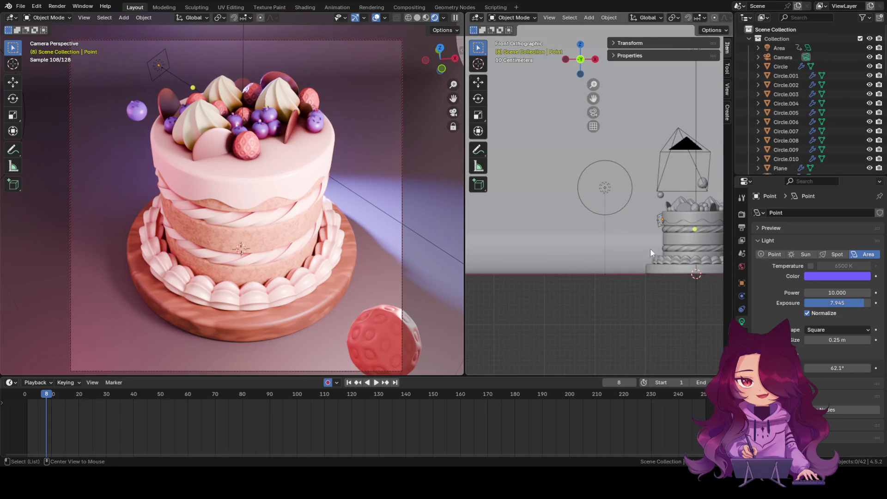
middle_click_drag(641, 253, 631, 302, "alt")
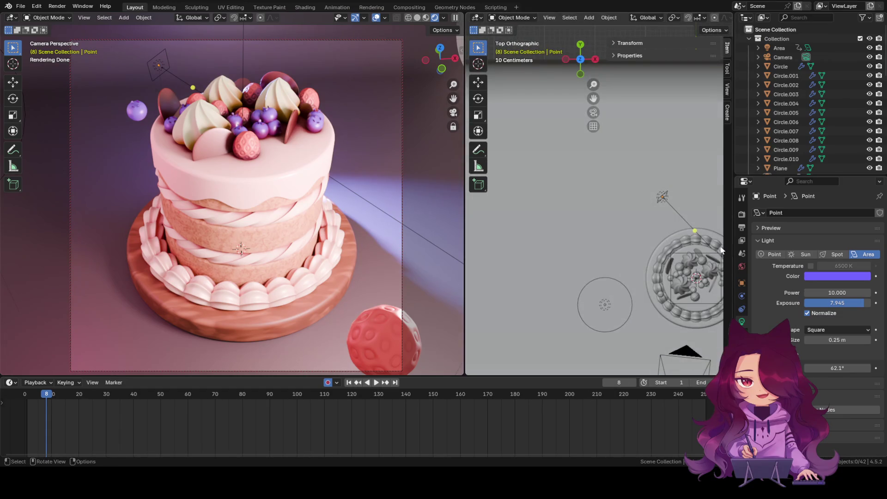
mouse_move(696, 230)
left_mouse_down()
mouse_move(668, 233)
mouse_move(672, 262)
mouse_move(667, 244)
left_mouse_up()
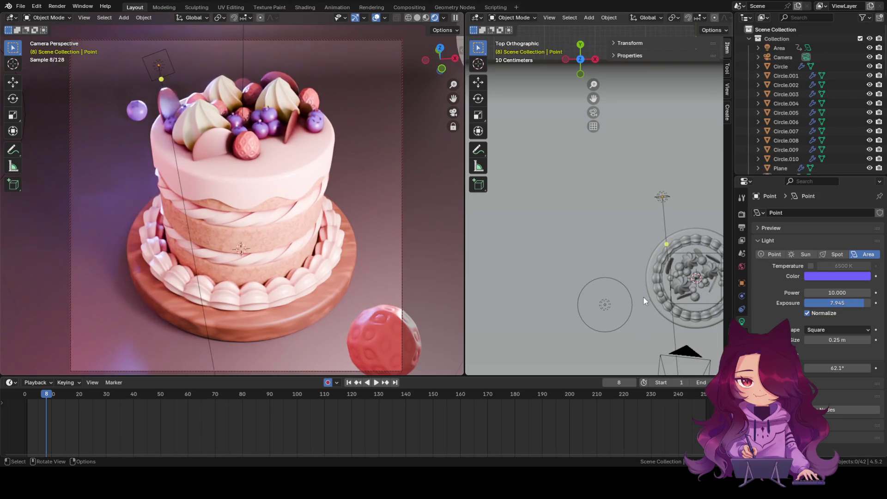
mouse_move(684, 192)
middle_mouse_down("shift")
mouse_move(647, 143)
mouse_move(610, 159)
middle_mouse_up("shift")
scroll(620, 232, "up", 1)
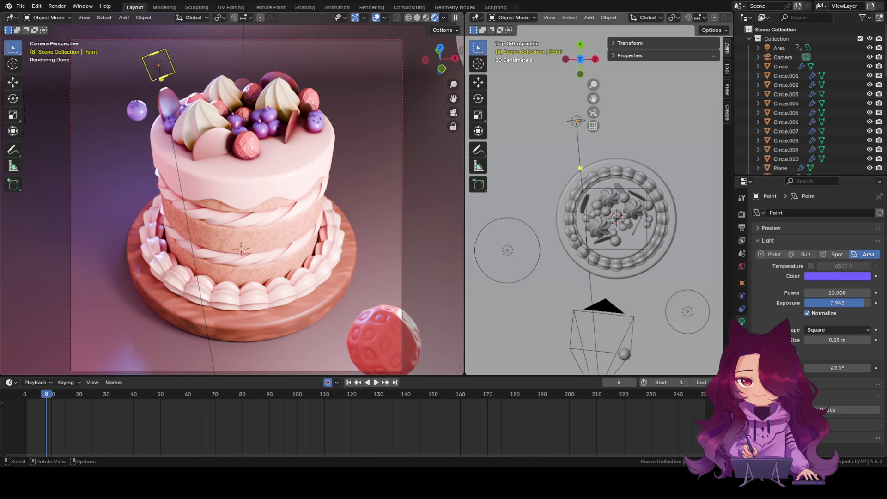
Step: In Top Orthographic, drag the area light's target handle onto the cake centre
mouse_move(580, 168)
left_mouse_down()
mouse_move(579, 211)
mouse_move(583, 188)
left_mouse_up()
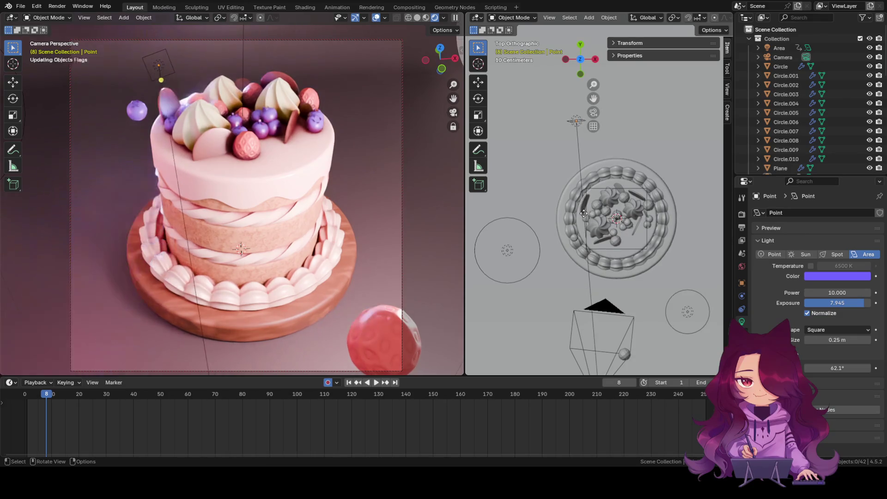
Step: Move the area light beside the cake top (X -0.16787 m, Y -0.41967 m) and aim it across the cake
left_click(576, 121)
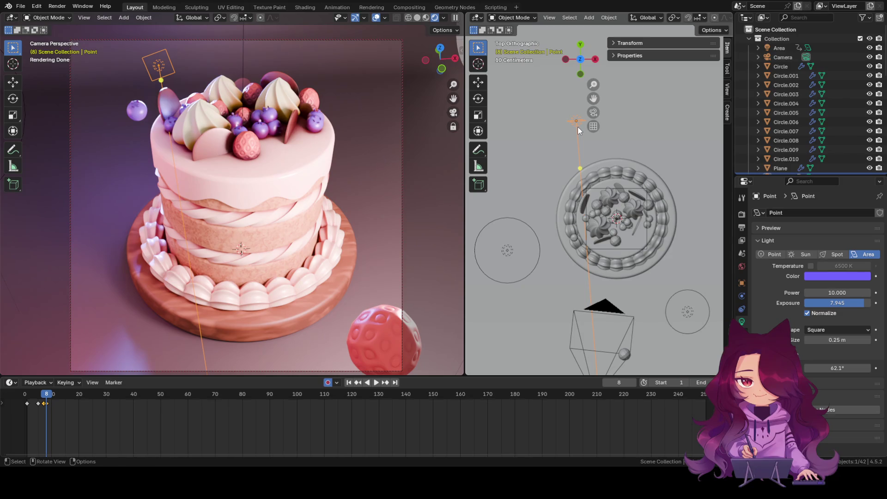
key("g")
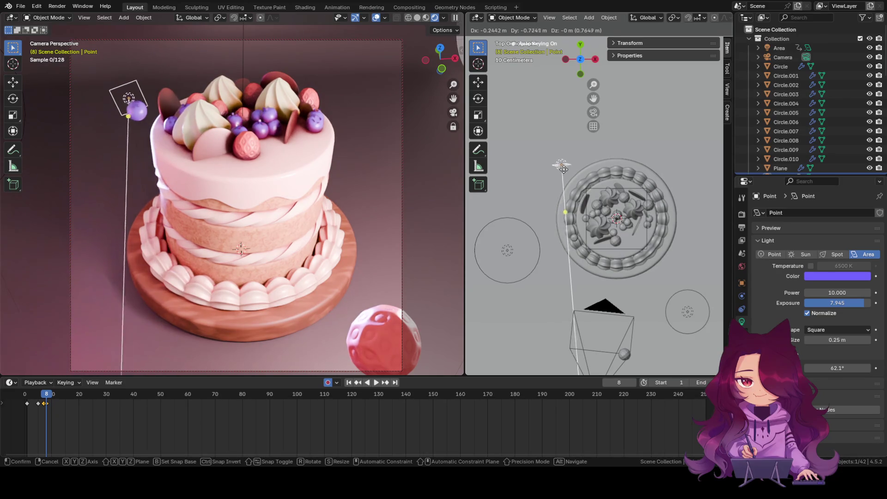
left_click(566, 147)
mouse_move(572, 194)
left_mouse_down()
mouse_move(582, 181)
mouse_move(587, 197)
mouse_move(584, 189)
left_mouse_up()
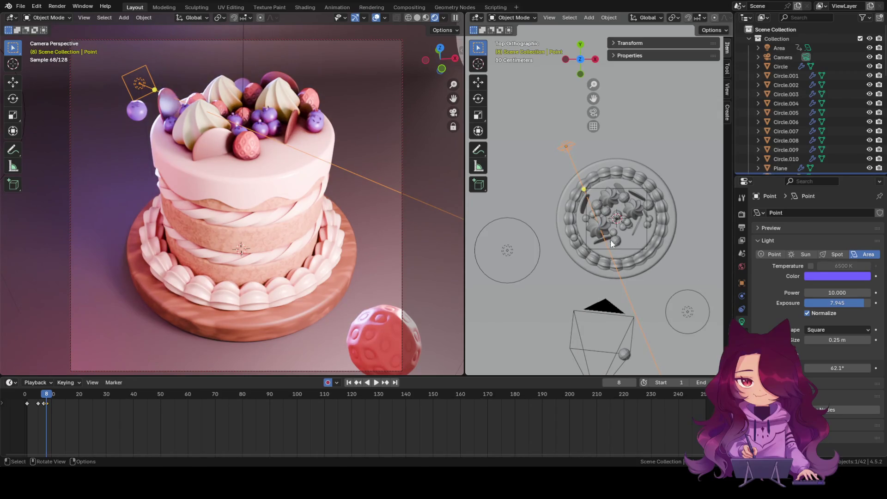
key("ctrl+KP_3")
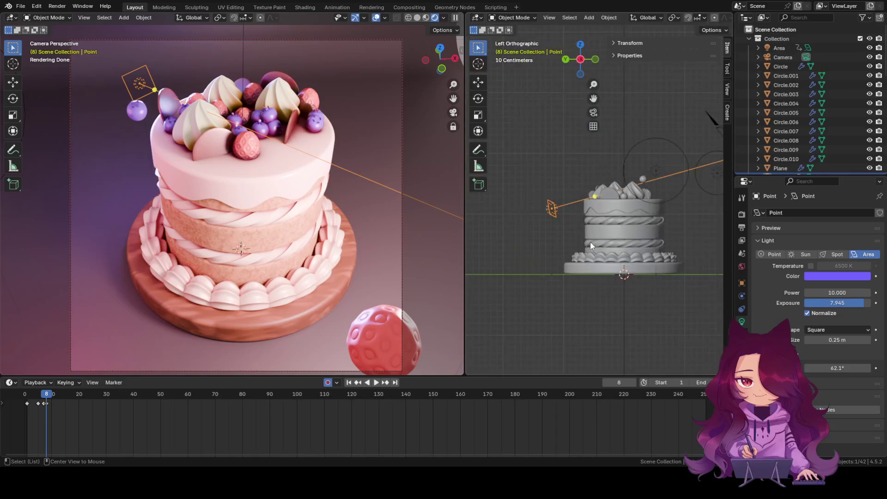
Step: Aim the area light's target at the cake top in Left Orthographic and set its Size to 0.51 m
left_click_drag(596, 200, 601, 205)
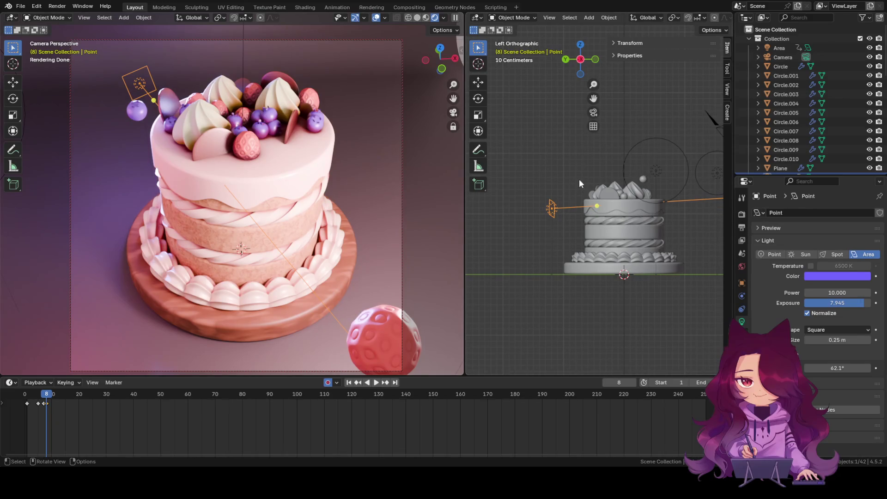
left_click_drag(596, 205, 646, 203)
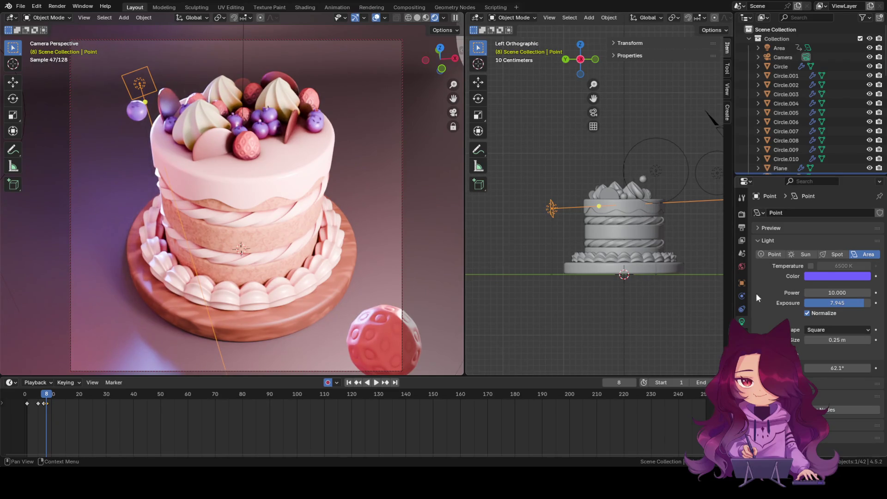
mouse_move(837, 340)
left_mouse_down()
mouse_move(852, 340)
mouse_move(826, 340)
mouse_move(859, 339)
mouse_move(817, 339)
mouse_move(833, 342)
left_mouse_up()
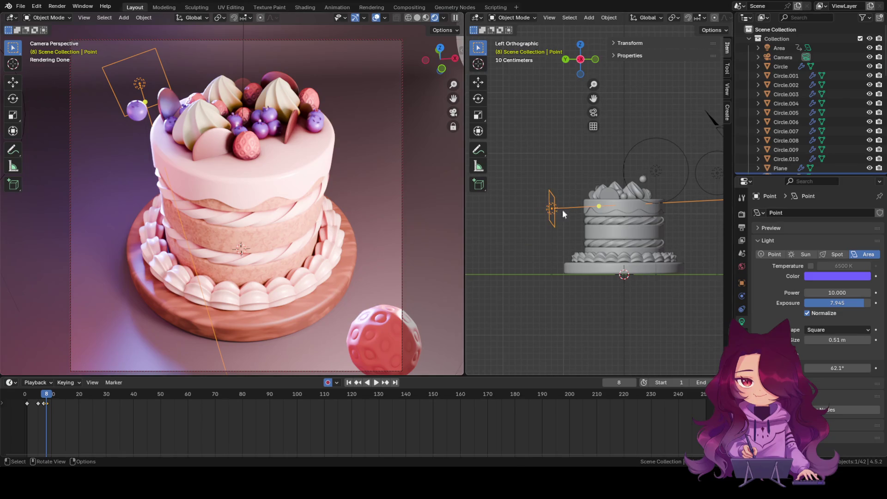
scroll(563, 214, "down", 2)
Step: Lower the exposure of the pink Point.002 light
left_click(686, 190)
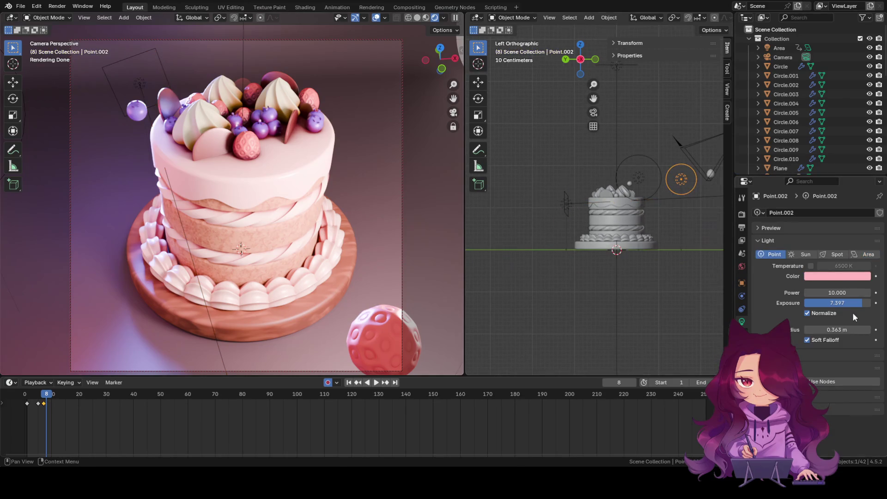
mouse_move(853, 304)
left_mouse_down()
mouse_move(792, 303)
mouse_move(850, 303)
left_mouse_up()
left_click(639, 173)
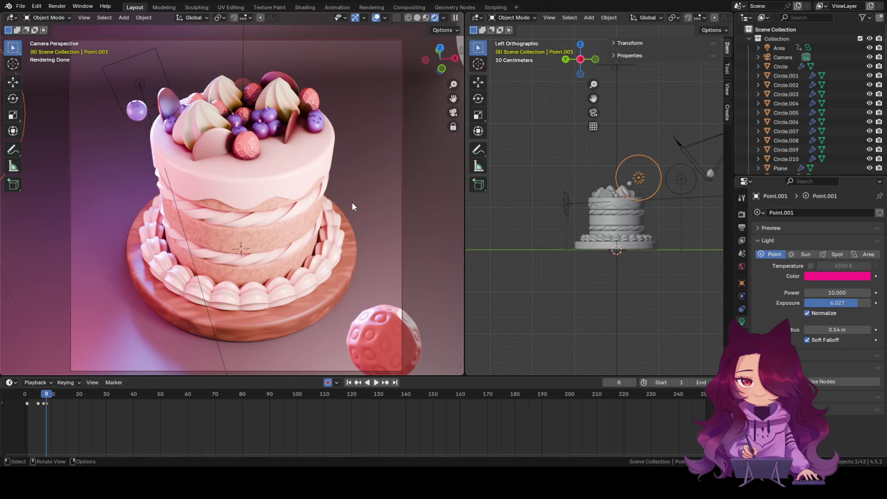
Step: Re-aim the area light at the cake, set Size to 0.23 m and widen Spread to 79.3°
left_click(566, 204)
left_click_drag(570, 204, 613, 202)
mouse_move(837, 339)
left_mouse_down()
mouse_move(829, 340)
mouse_move(842, 368)
mouse_move(856, 368)
left_mouse_up()
mouse_move(595, 219)
middle_mouse_down("alt")
mouse_move(631, 225)
mouse_move(563, 263)
middle_mouse_up("alt")
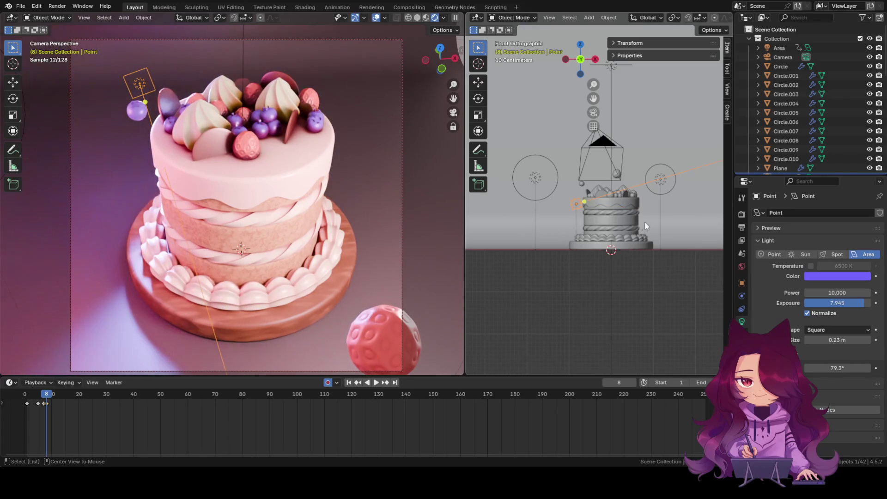
Step: From the top view, re-aim the area light's target toward the cake, then deselect it
middle_click_drag(642, 222, 609, 240, "alt")
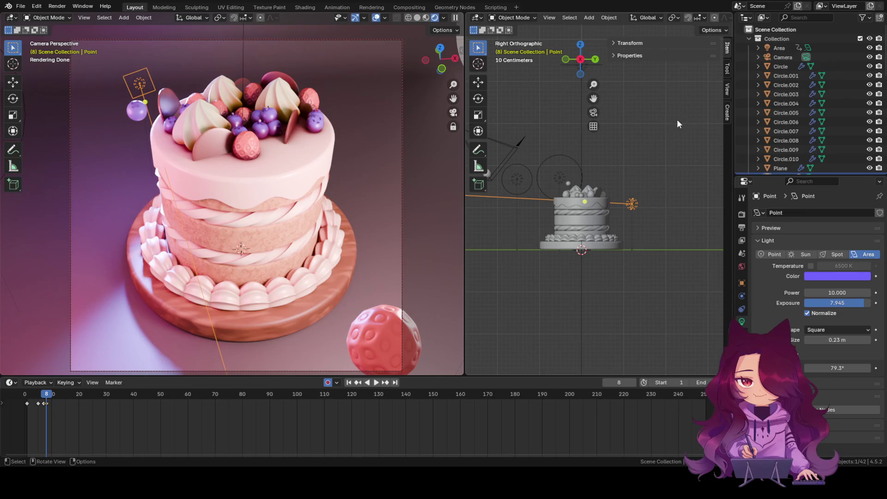
left_click(582, 45)
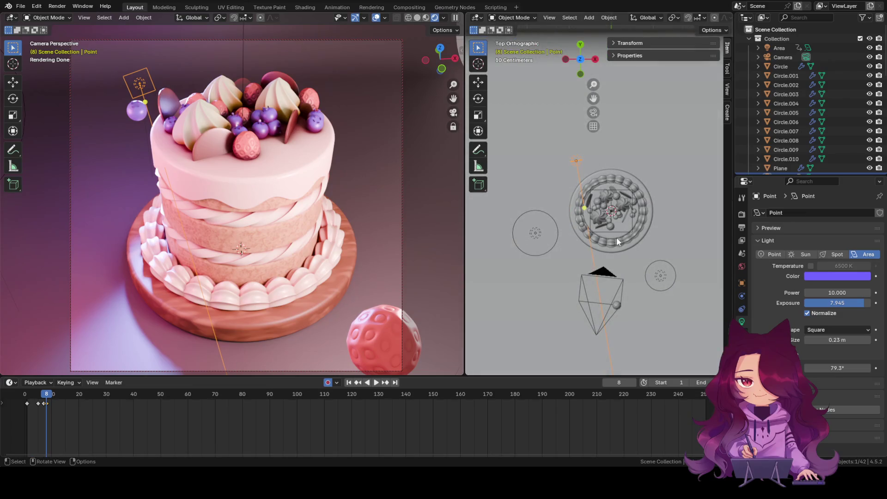
mouse_move(584, 208)
left_mouse_down()
mouse_move(598, 203)
mouse_move(594, 238)
left_mouse_up()
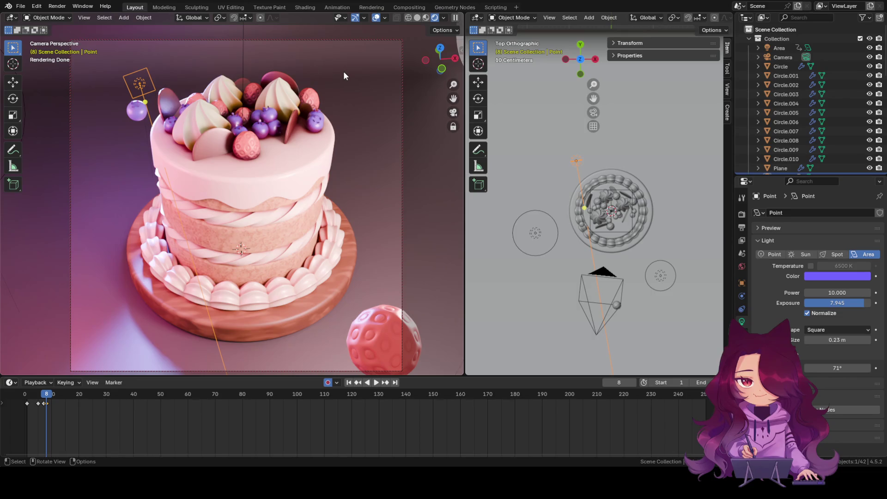
mouse_move(45, 398)
left_mouse_down()
mouse_move(26, 397)
mouse_move(46, 397)
left_mouse_up()
left_click(368, 142)
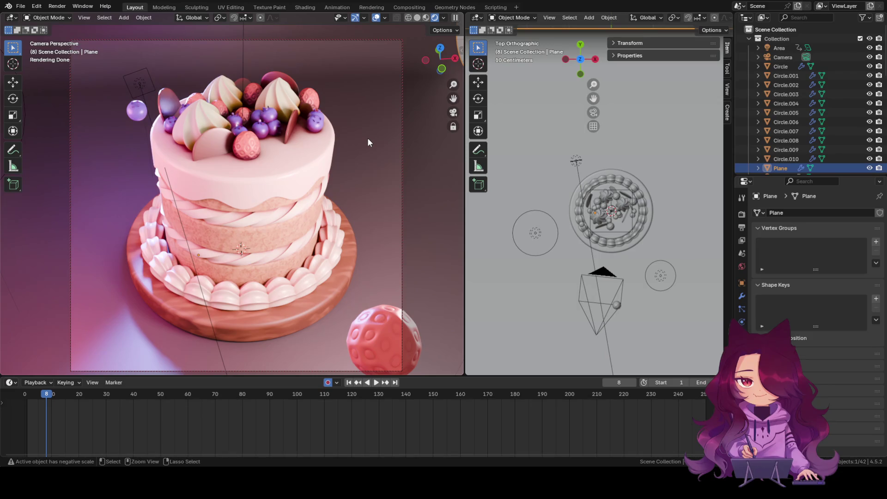
Step: Save the file, then lower the magenta point light's exposure and widen its radius
key("ctrl+s")
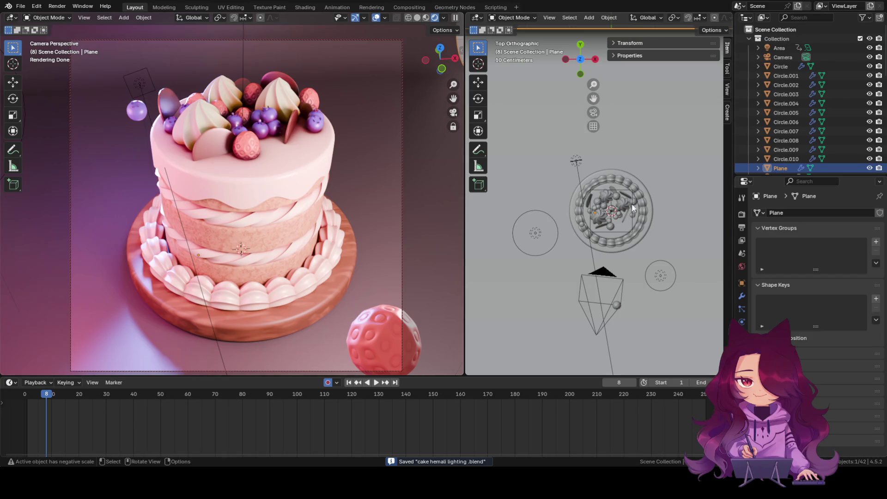
left_click(537, 229)
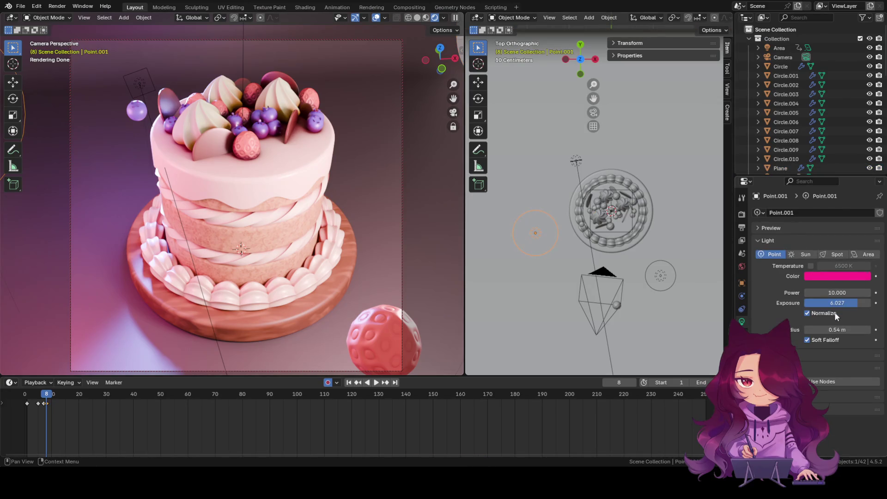
mouse_move(846, 306)
left_mouse_down()
mouse_move(874, 306)
mouse_move(855, 308)
left_mouse_up()
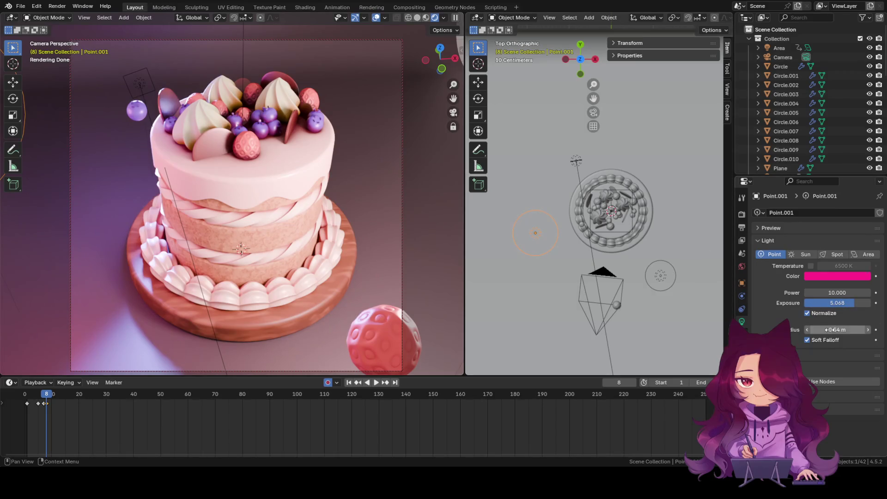
mouse_move(863, 329)
left_mouse_down()
mouse_move(884, 330)
mouse_move(868, 329)
mouse_move(850, 306)
mouse_move(861, 301)
left_mouse_up()
Step: Set the pink point light Point.002's power back to 10
left_click(661, 276)
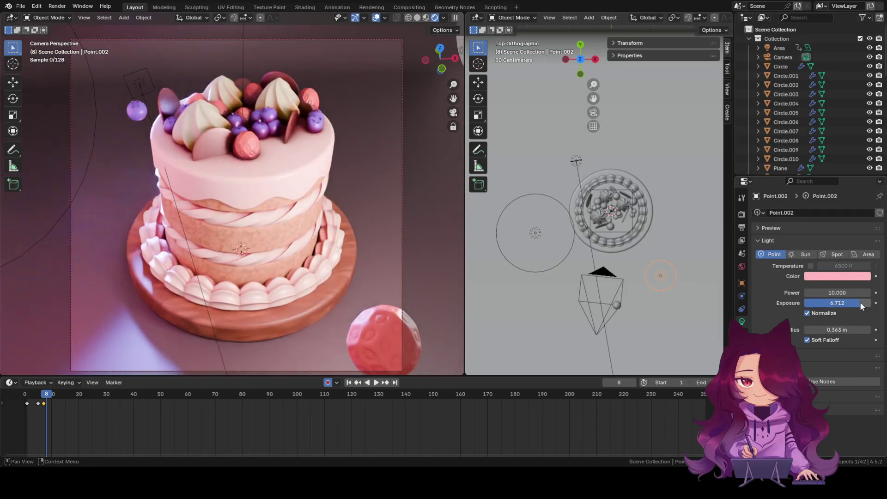
left_click(829, 277)
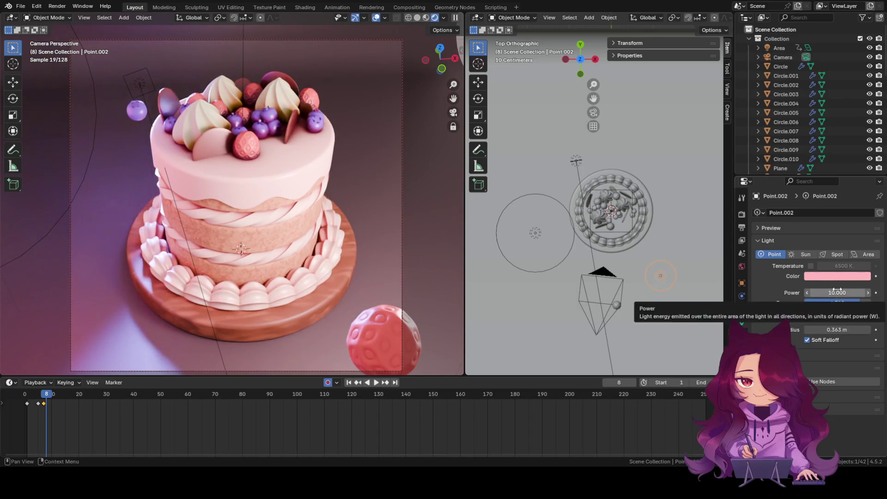
mouse_move(835, 293)
left_mouse_down()
mouse_move(886, 292)
mouse_move(832, 293)
left_mouse_up()
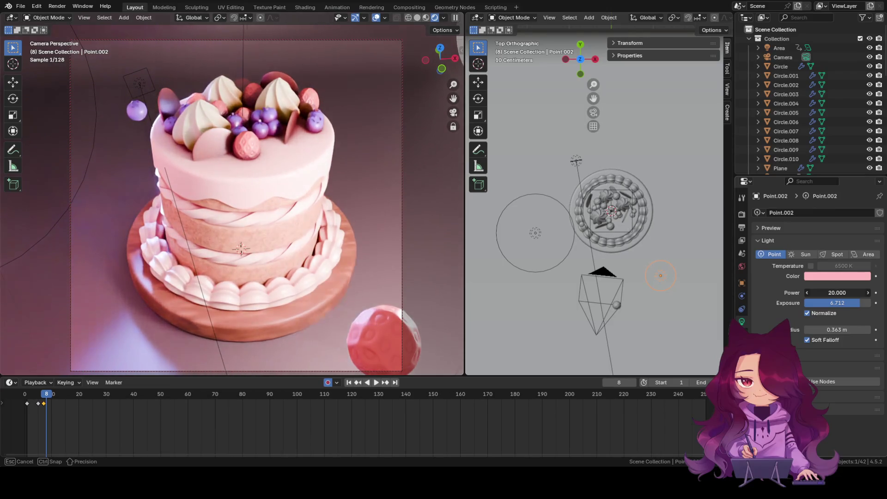
left_click(832, 293)
key("BackSpace")
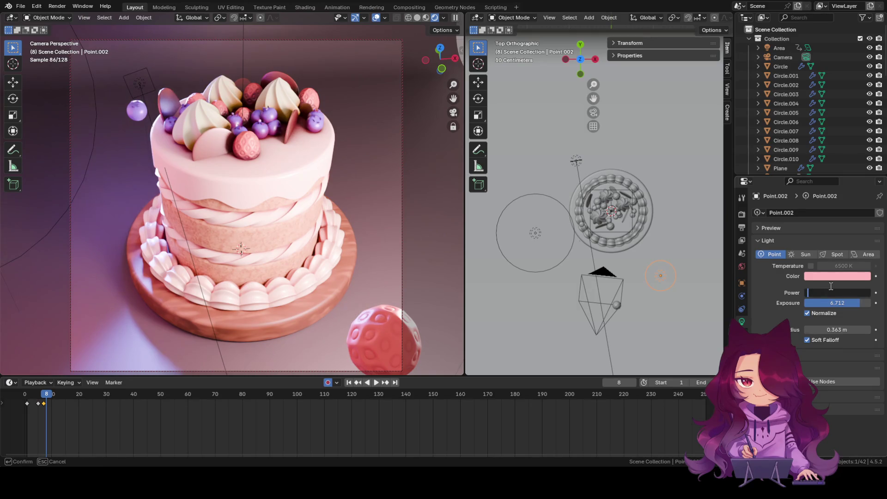
type("10")
key("Return")
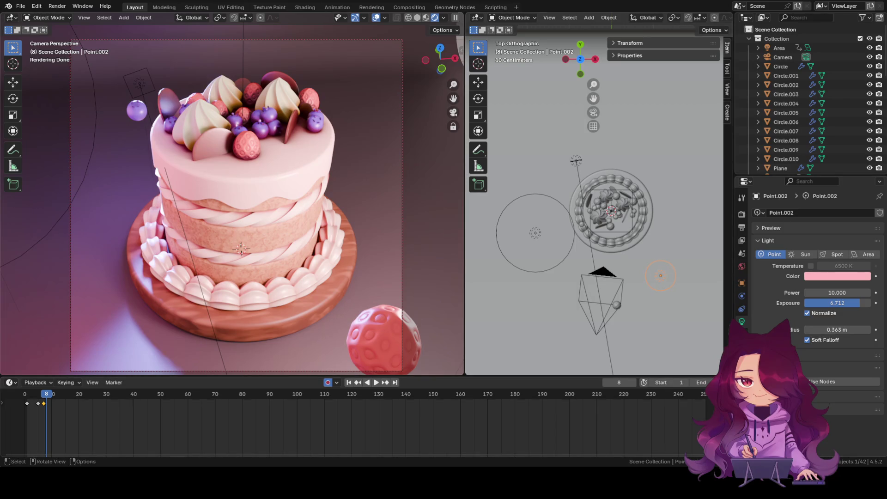
left_click(428, 184)
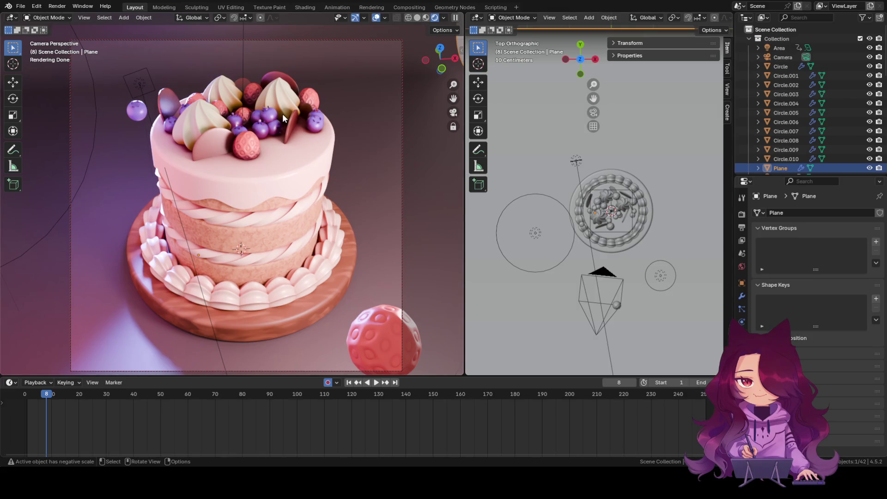
Step: Widen the pink point light's radius to about 1.12 m, then start scaling the purple area light
left_click(294, 120)
left_click(423, 85)
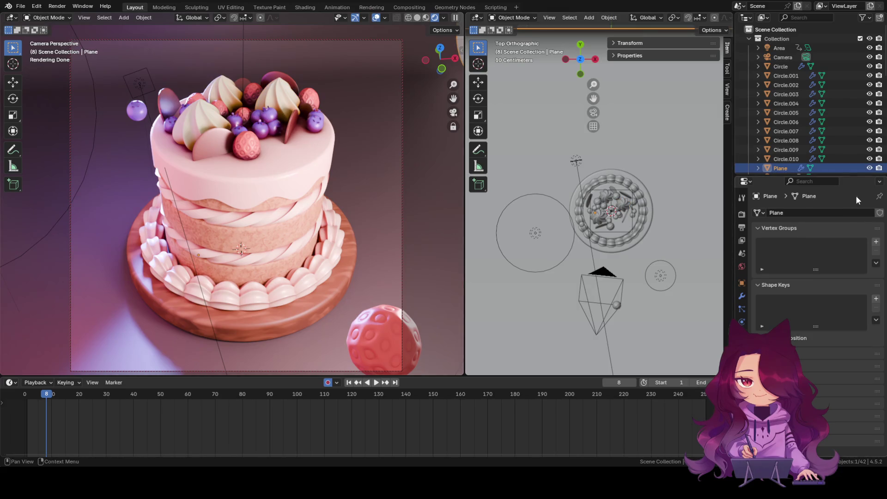
left_click(661, 275)
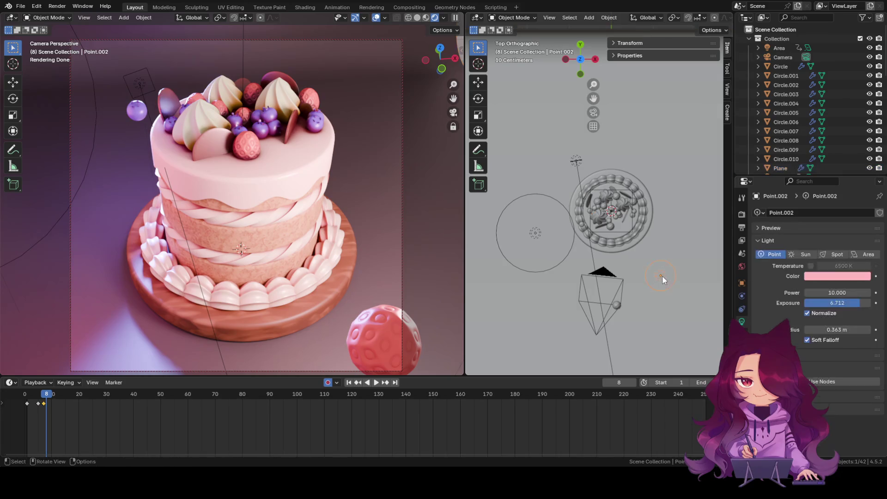
mouse_move(664, 284)
left_mouse_down()
mouse_move(690, 291)
mouse_move(676, 279)
mouse_move(475, 290)
mouse_move(531, 234)
left_mouse_up()
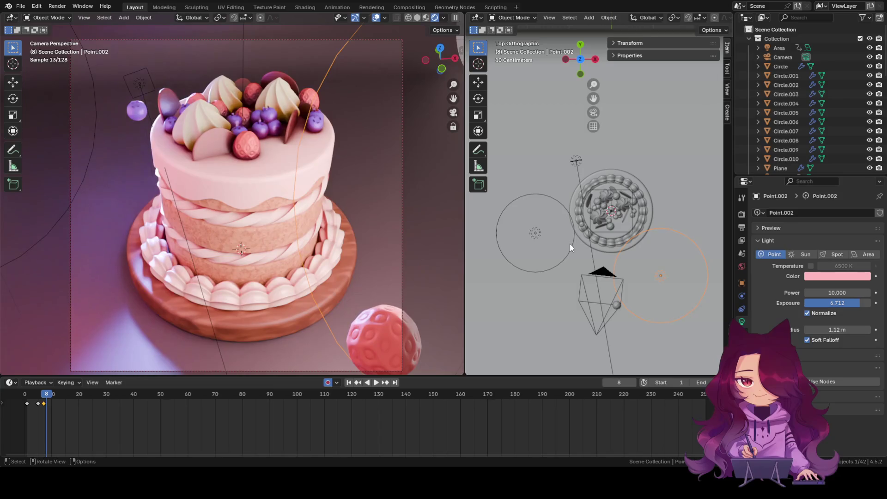
left_click(575, 161)
key("s")
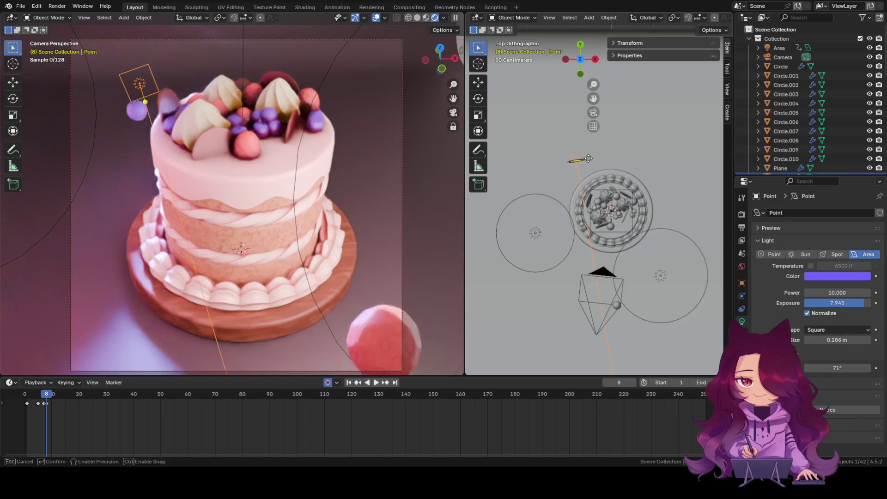
Step: Enlarge the purple area light until its size settles at about 1.41 m
left_click(672, 149)
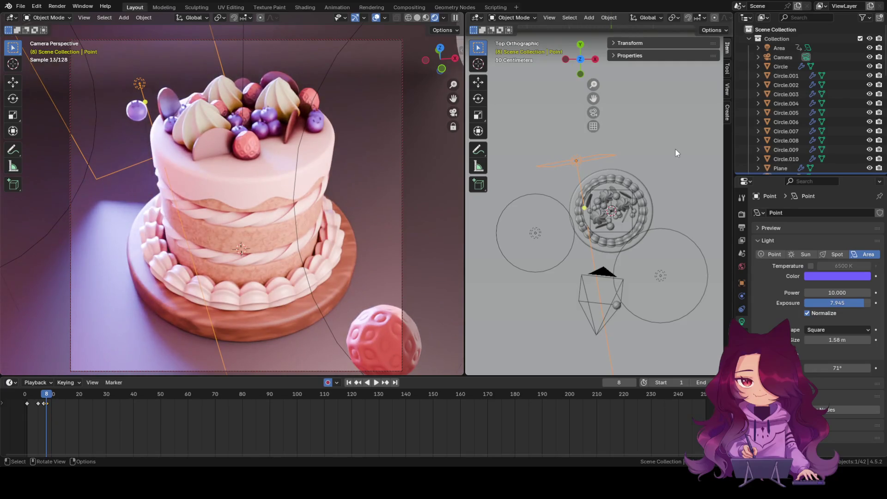
mouse_move(609, 155)
left_mouse_down()
mouse_move(729, 136)
mouse_move(700, 146)
left_mouse_up()
left_click(672, 148)
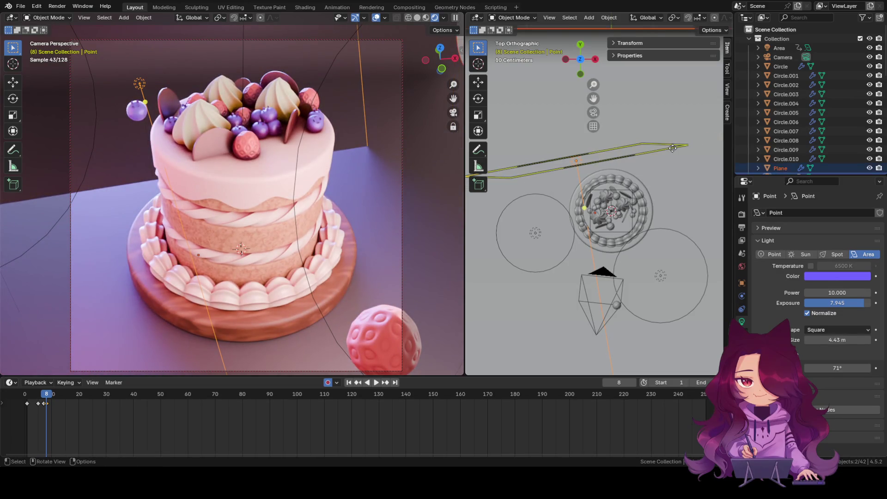
mouse_move(680, 146)
left_mouse_down()
mouse_move(531, 176)
mouse_move(706, 142)
mouse_move(528, 170)
left_mouse_up()
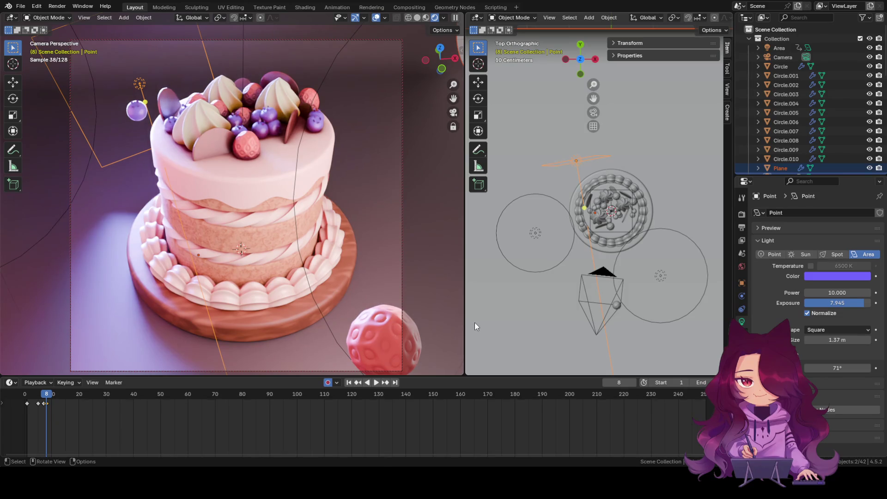
left_click_drag(543, 166, 546, 165)
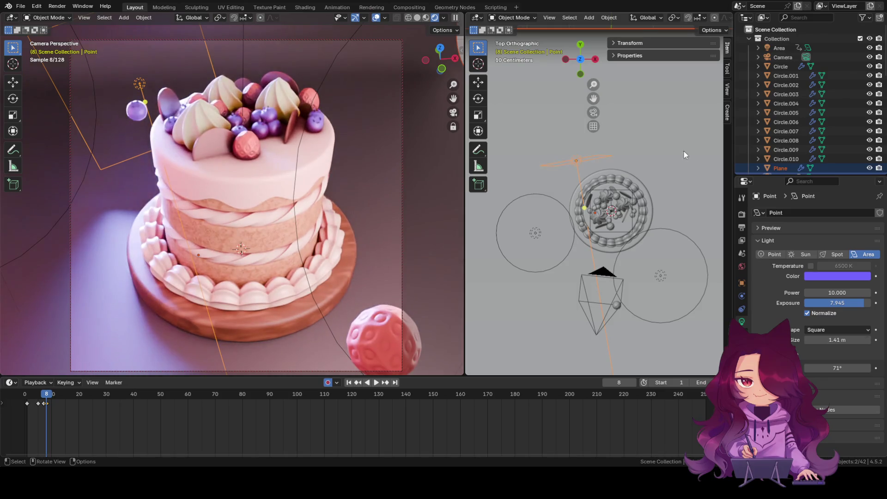
left_click(672, 148)
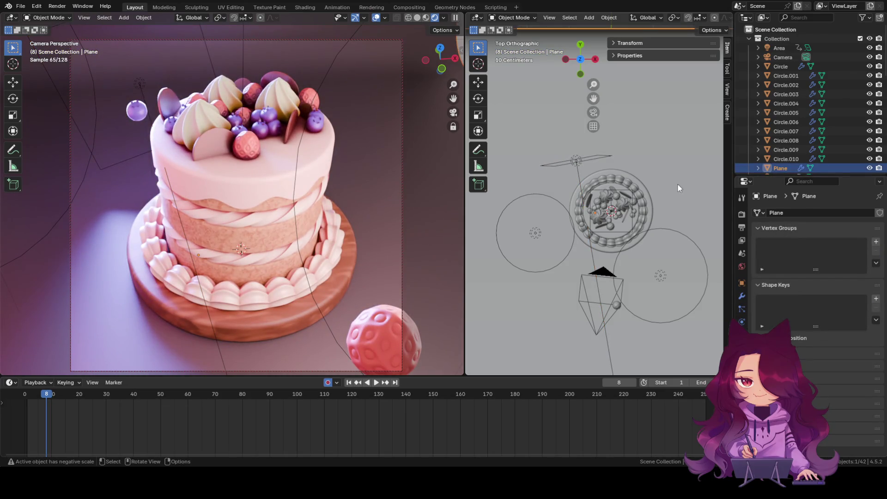
left_click(612, 214)
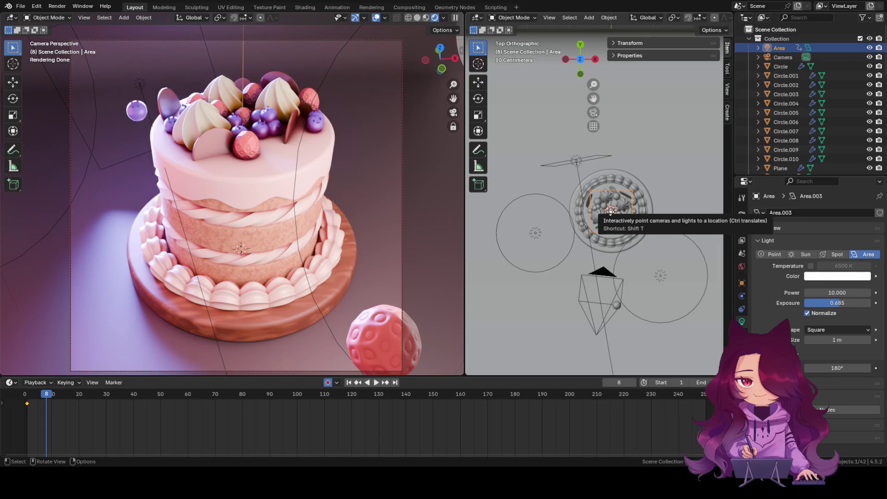
Step: Move area light Area.003 behind the cake, raise its exposure and tint it purple
mouse_move(612, 211)
left_mouse_down("ctrl")
mouse_move(606, 87)
mouse_move(616, 99)
left_mouse_up("ctrl")
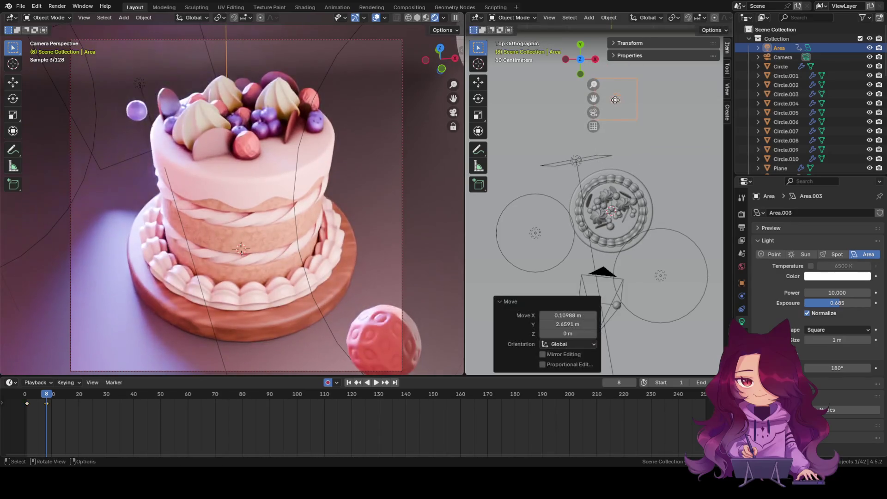
mouse_move(837, 303)
left_mouse_down()
mouse_move(859, 302)
mouse_move(849, 302)
left_mouse_up()
left_click(827, 276)
mouse_move(809, 186)
left_mouse_down()
mouse_move(823, 156)
mouse_move(851, 171)
left_mouse_up()
Step: Enlarge Area.003 to about 3.97 m, reposition it beside the cake and aim it at the cake
mouse_move(635, 114)
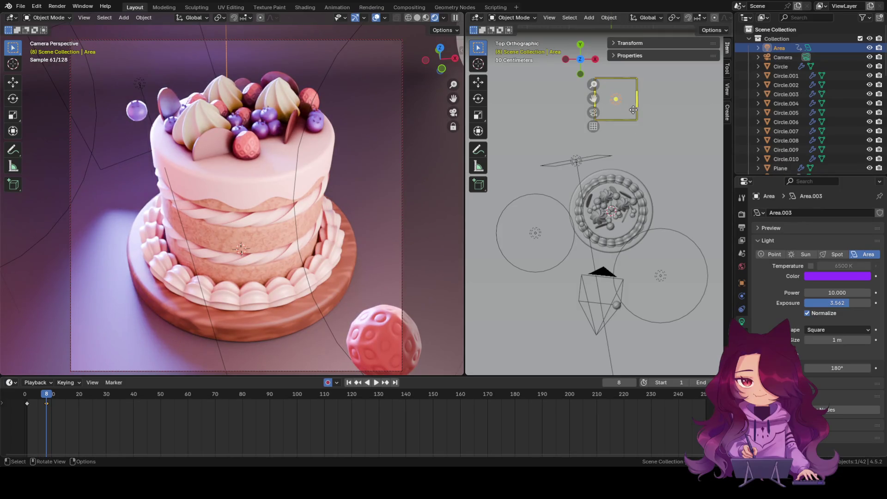
mouse_move(637, 120)
left_mouse_down()
mouse_move(711, 193)
mouse_move(694, 177)
left_mouse_up()
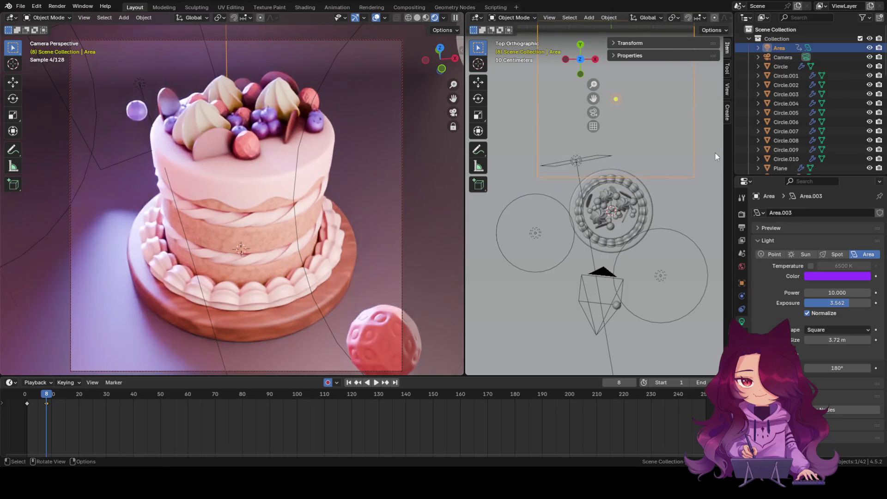
left_click(614, 102)
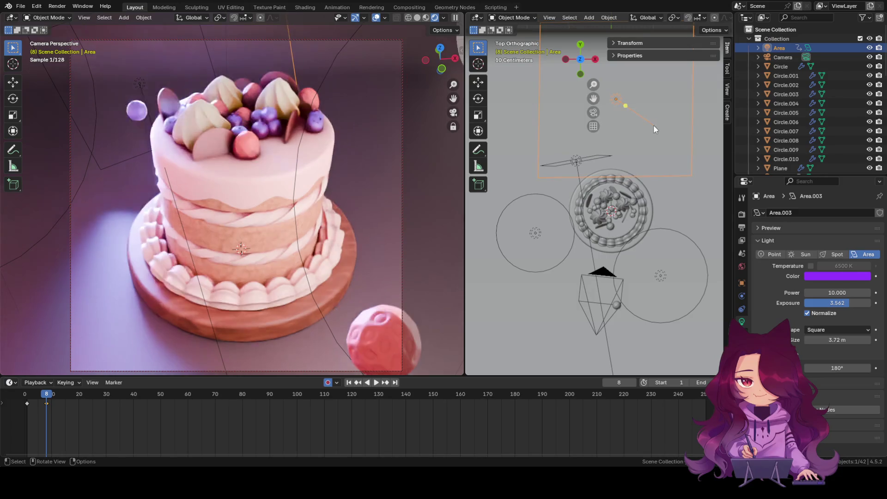
left_click_drag(614, 103, 654, 193)
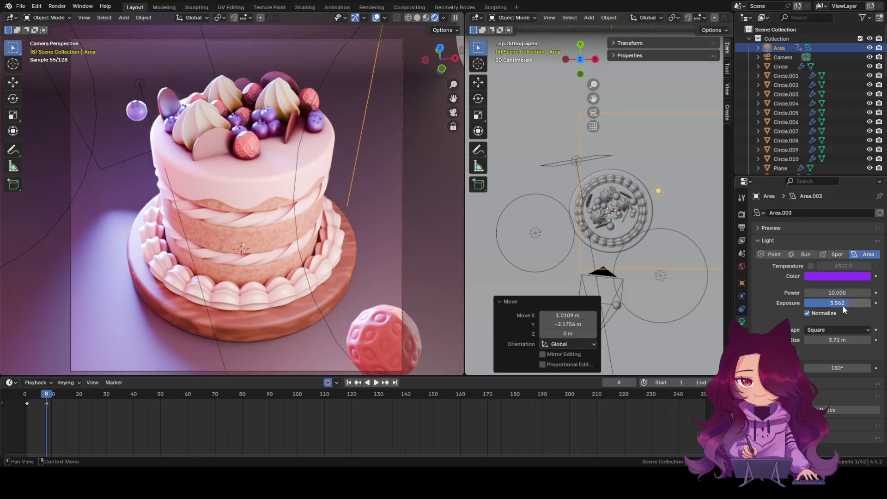
mouse_move(838, 340)
left_mouse_down()
mouse_move(811, 340)
mouse_move(837, 340)
mouse_move(813, 340)
mouse_move(830, 340)
mouse_move(834, 368)
mouse_move(793, 368)
left_mouse_up()
mouse_move(832, 340)
left_mouse_down()
mouse_move(851, 339)
mouse_move(806, 327)
left_mouse_up()
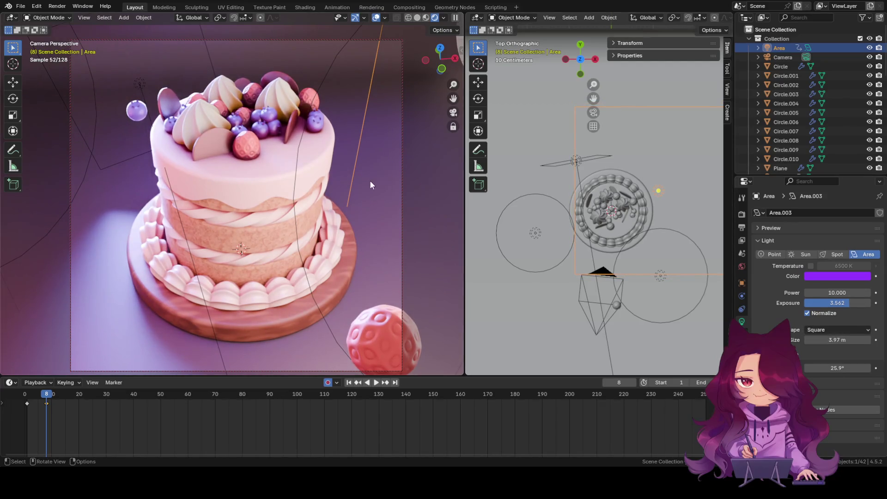
left_click_drag(659, 191, 642, 158)
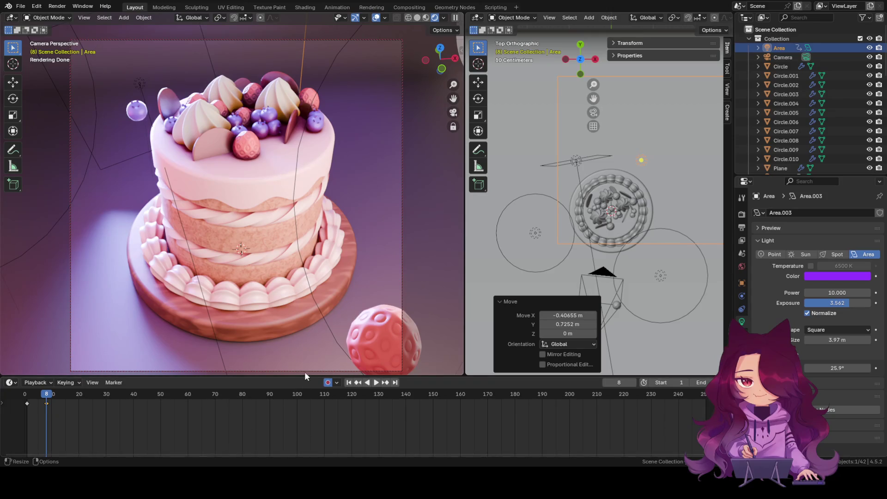
left_click(379, 359)
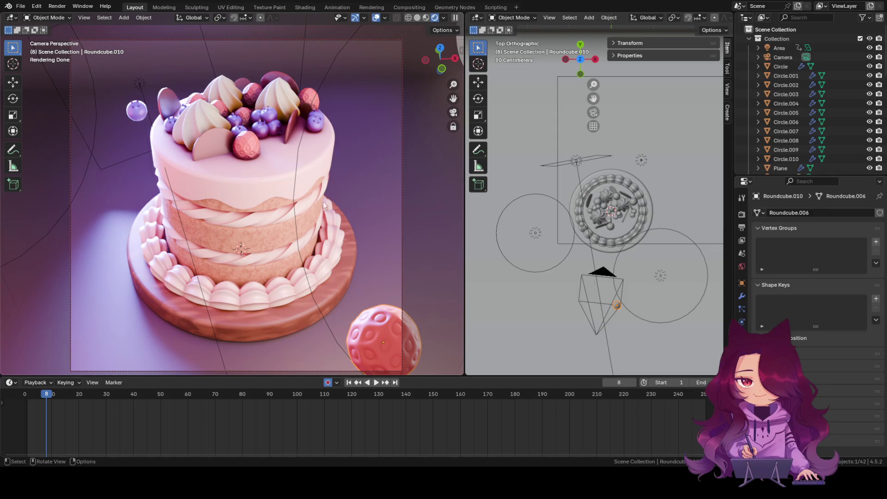
left_click(40, 287)
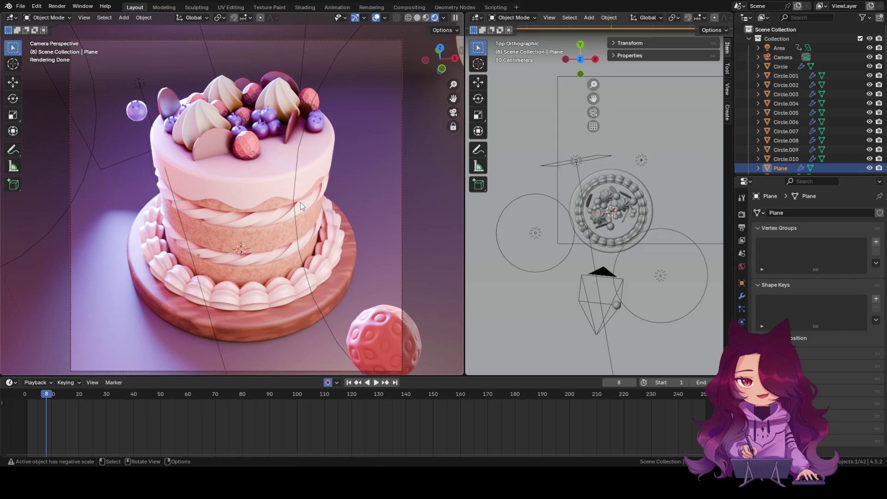
scroll(848, 124, "down", 3)
scroll(848, 124, "up", 3)
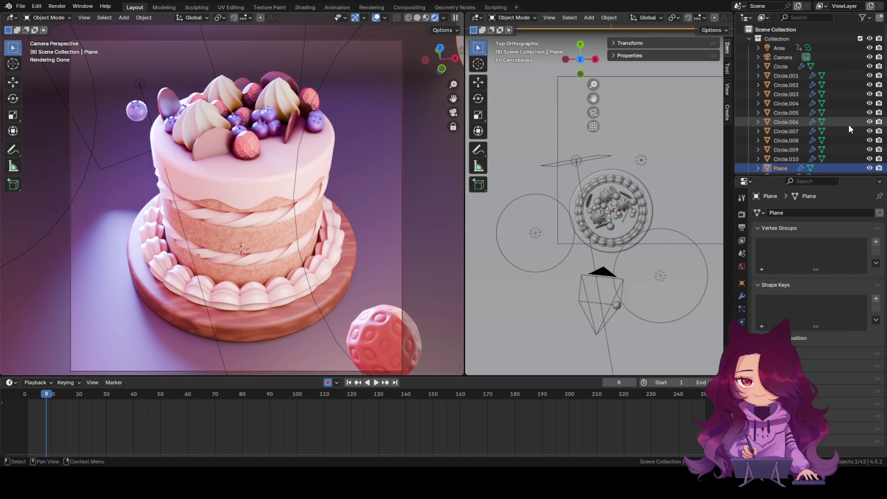
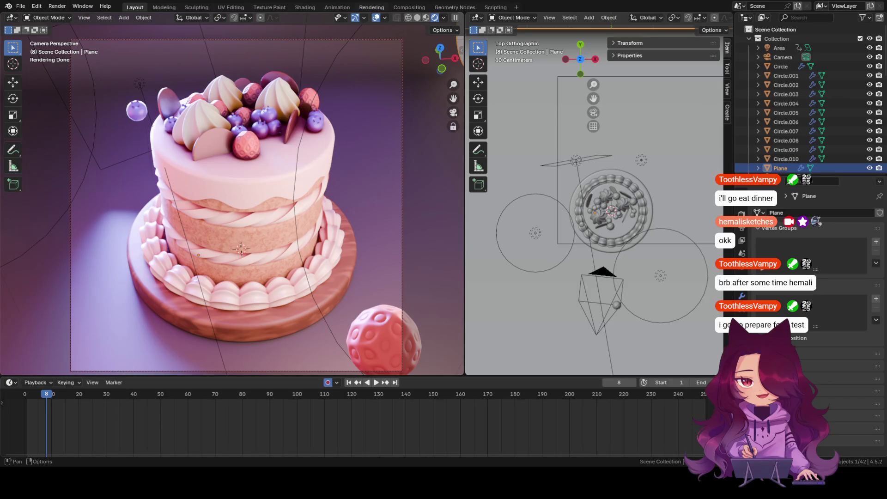
Step: Switch to the render-viewing workspace, then return to the cake's camera and top views
left_click(372, 6)
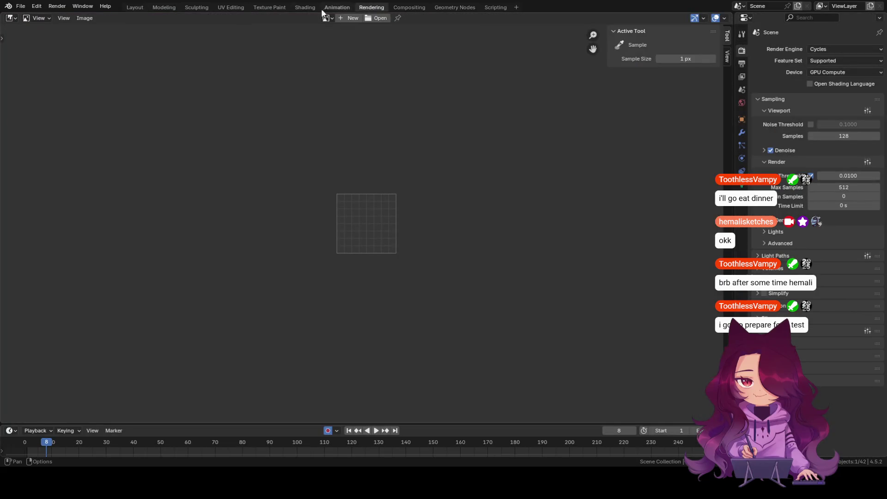
left_click(56, 6)
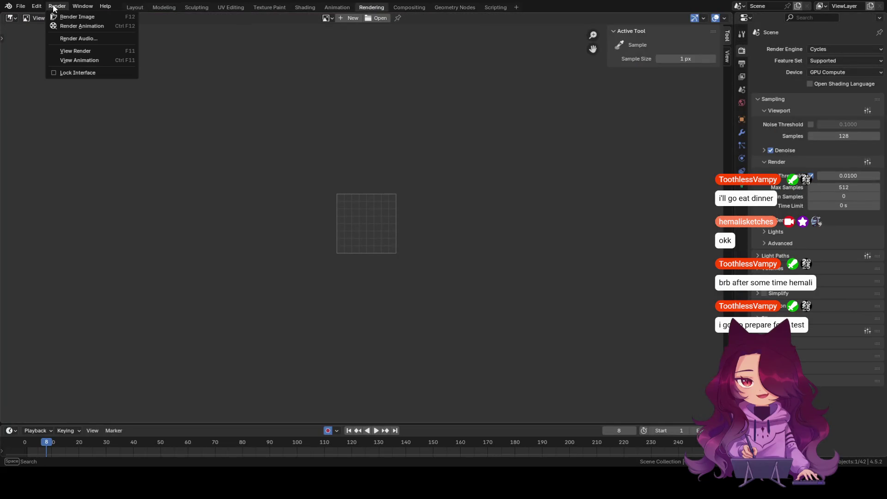
mouse_move(112, 11)
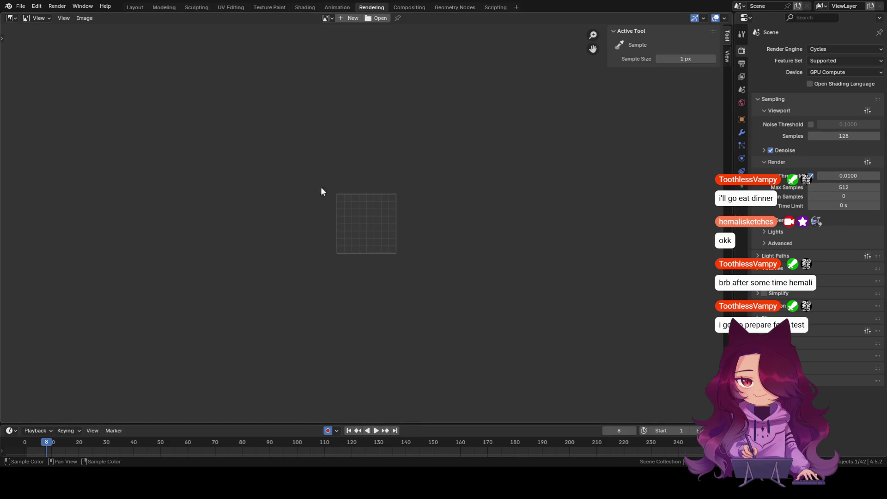
left_click(139, 9)
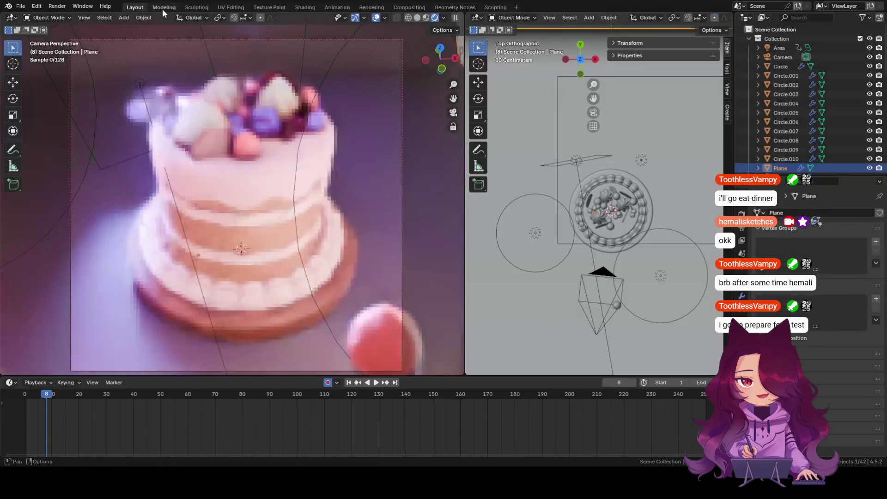
Step: Show the scene's render settings: Cycles on GPU Compute with the Supported feature set
left_click(22, 7)
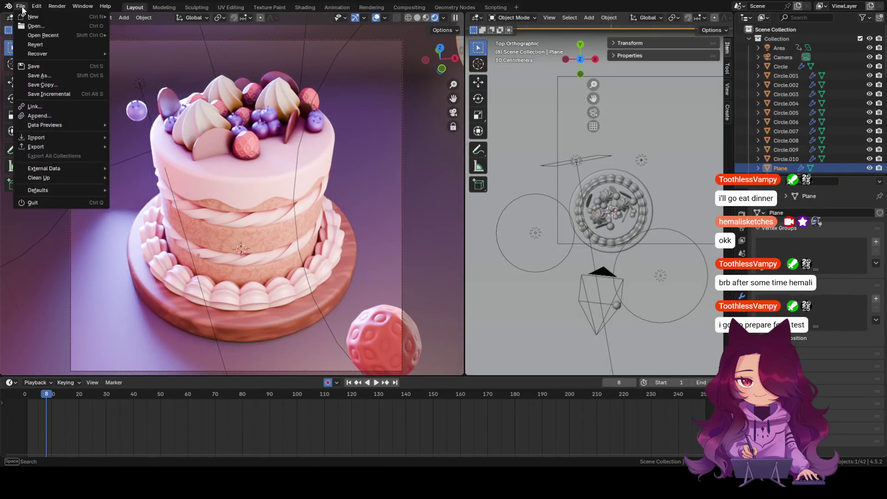
mouse_move(42, 140)
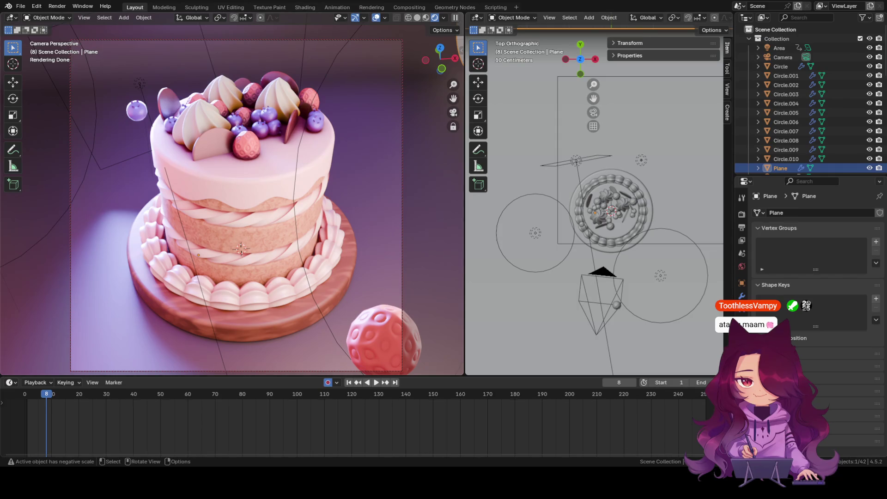
left_click(742, 360)
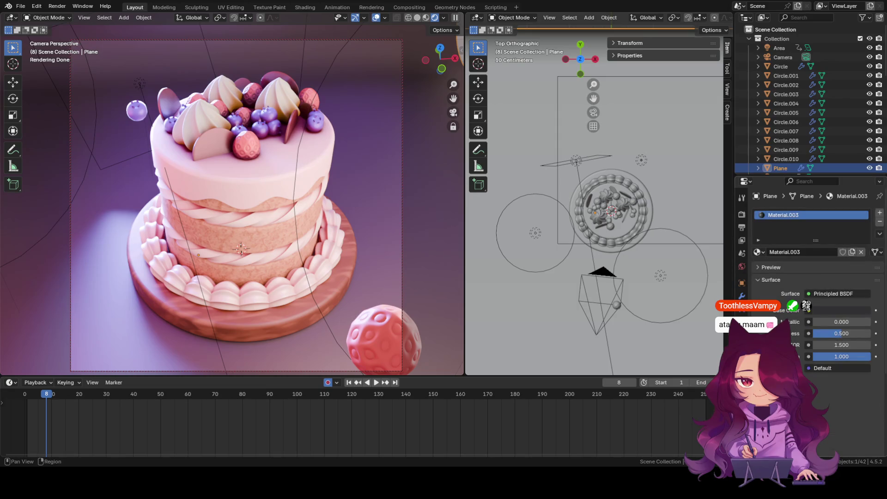
left_click(742, 215)
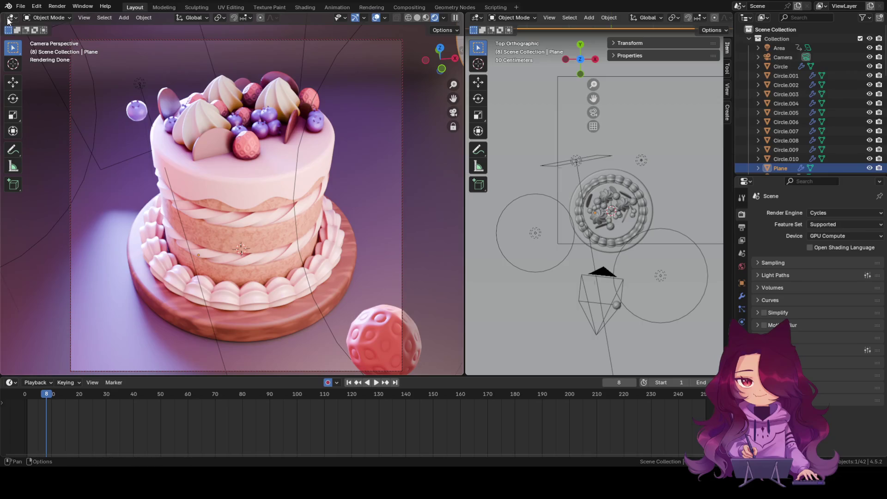
Step: Render a final Cycles image of the cake from the camera with Render Image
left_click(61, 8)
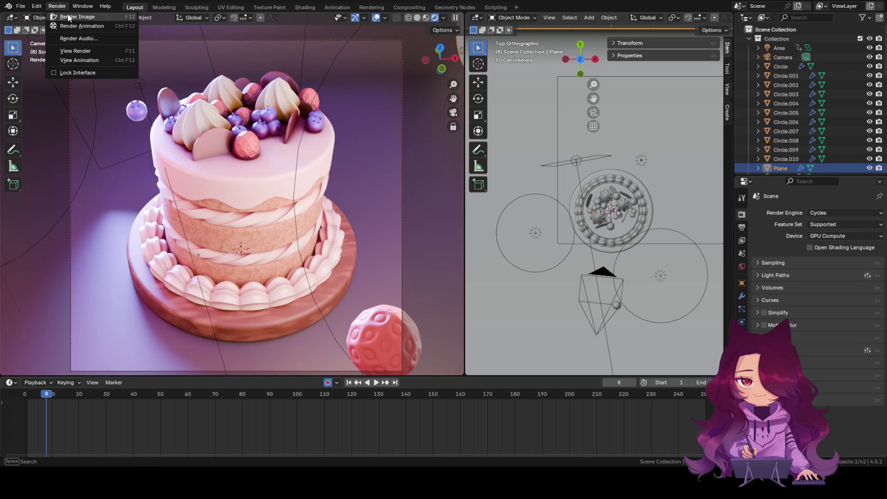
left_click(71, 18)
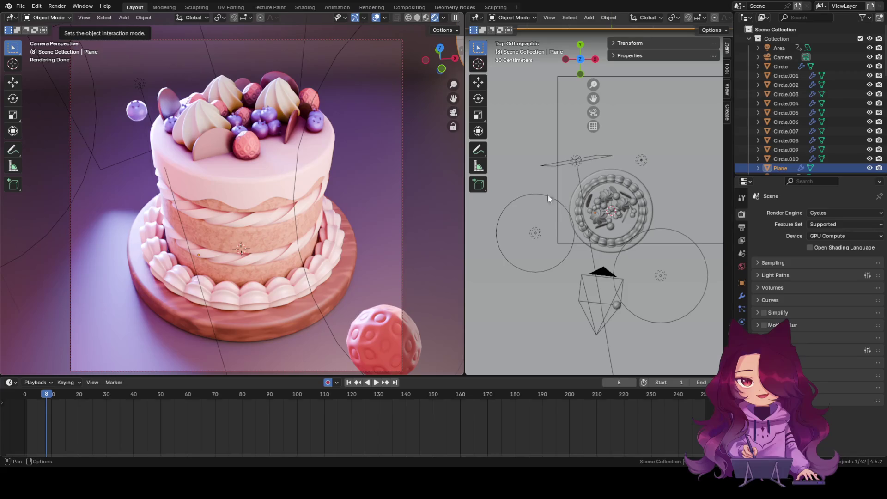
left_click(47, 396)
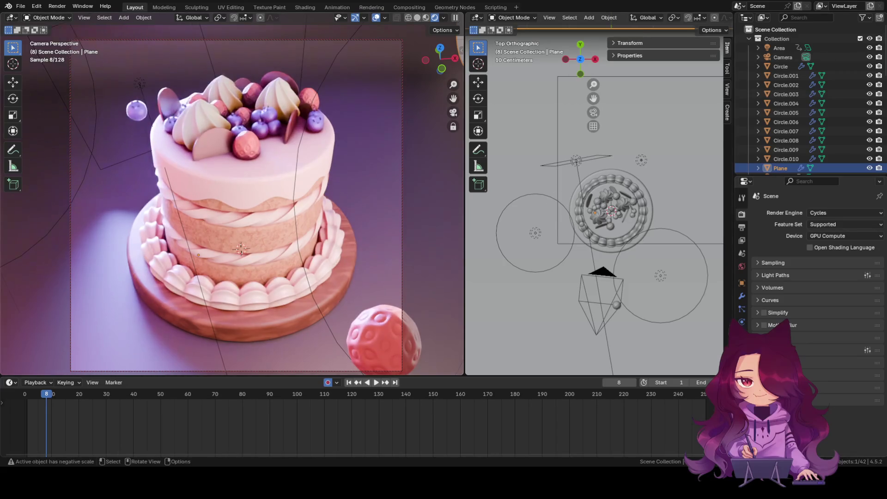
Step: Go back to frame 5 and show the light settings of the lamp above the cake
mouse_move(48, 396)
left_mouse_down()
mouse_move(35, 394)
mouse_move(40, 359)
mouse_move(46, 399)
mouse_move(28, 394)
mouse_move(39, 396)
left_mouse_up()
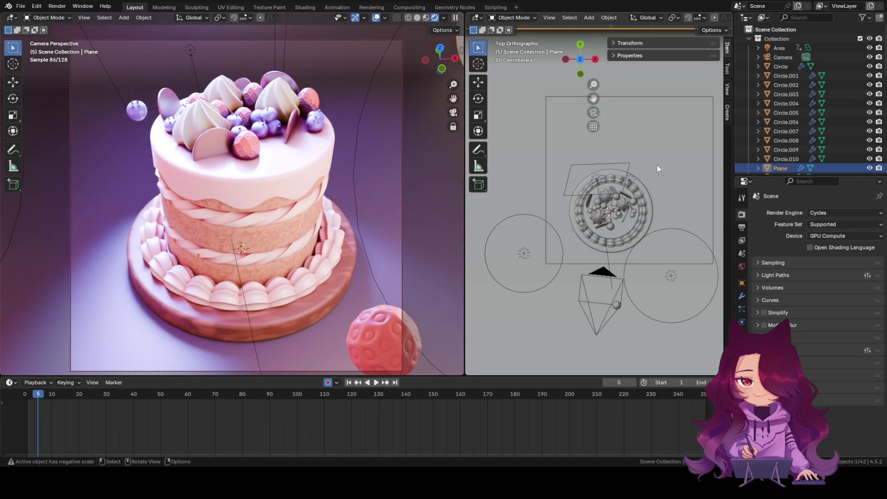
left_click(595, 180)
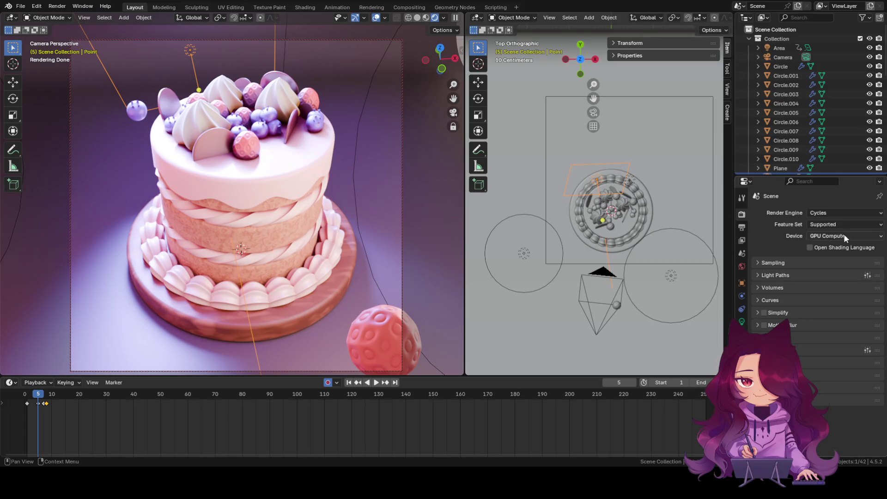
left_click(742, 322)
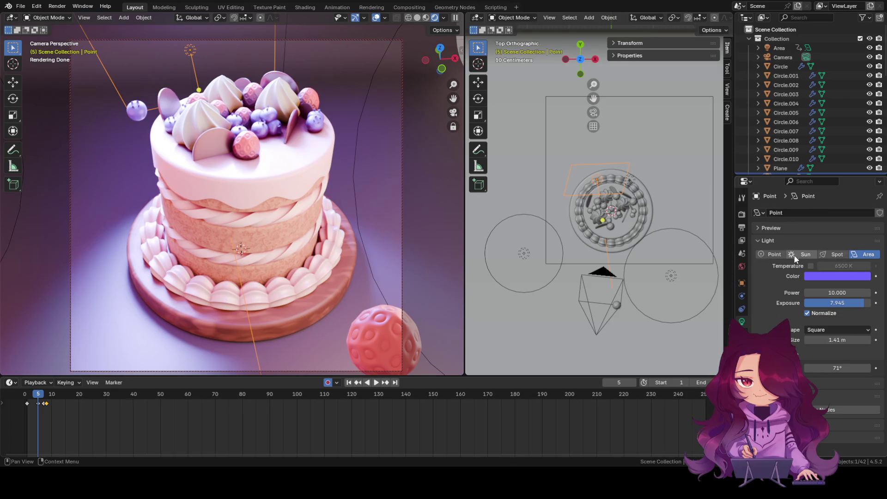
Step: Compare the lamp as Point and Area in the rendered view, leaving it Point at power 10
left_click(775, 255)
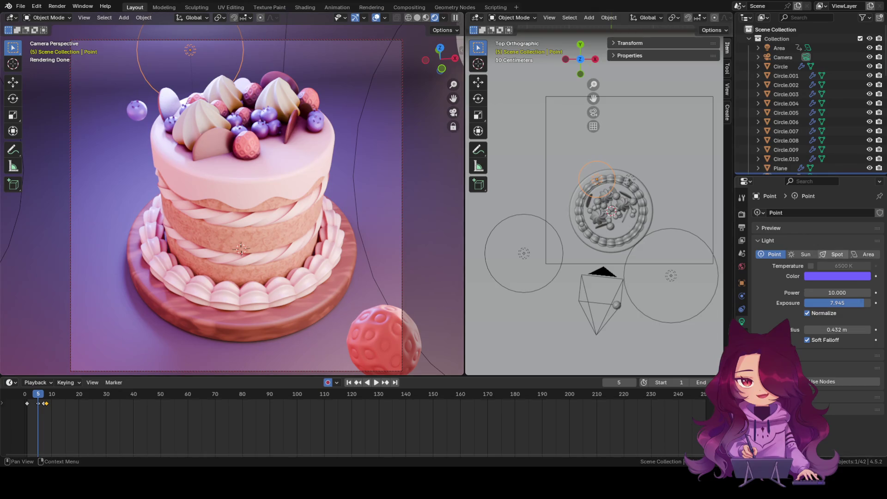
left_click(865, 255)
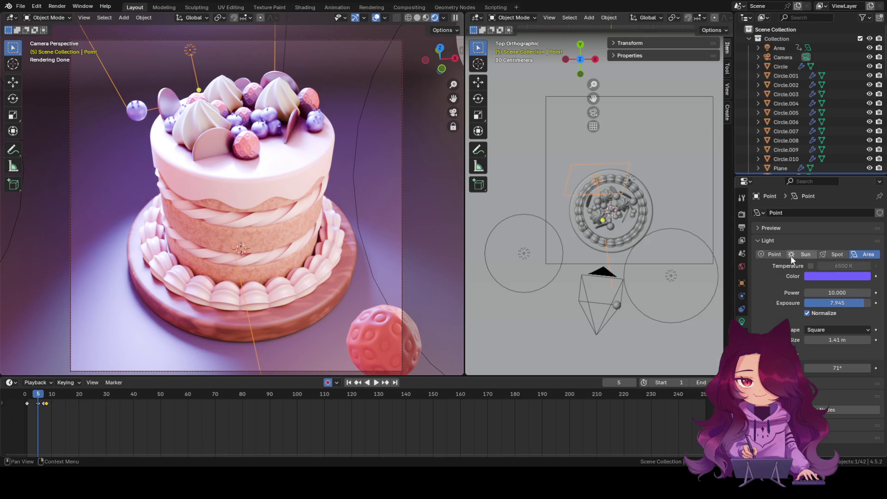
left_click(766, 254)
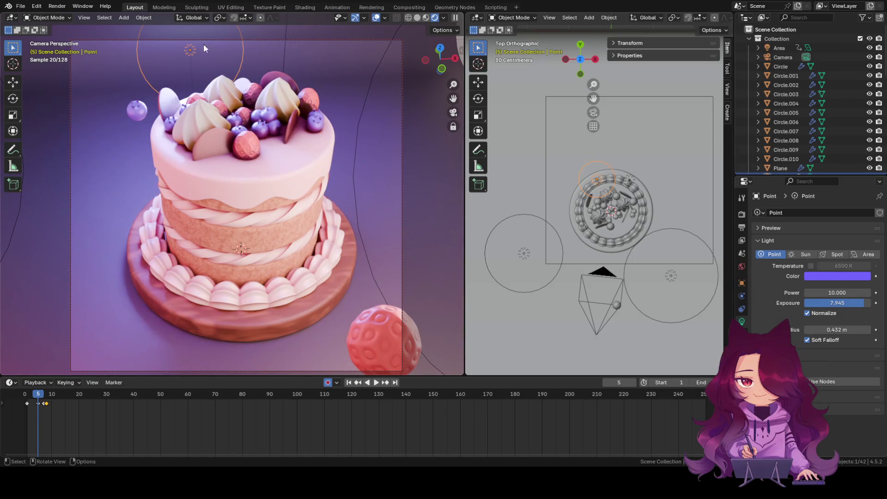
Step: Render a still image of the cake lit by the purple point lamp
left_click(56, 6)
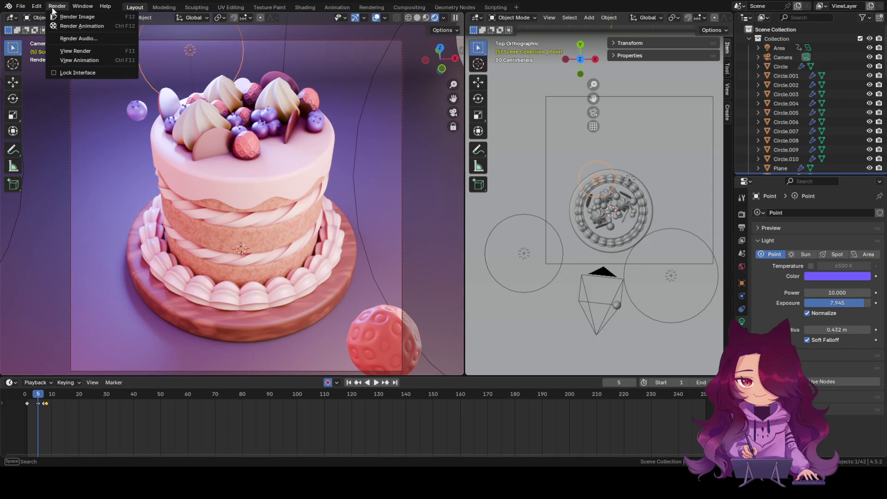
left_click(57, 17)
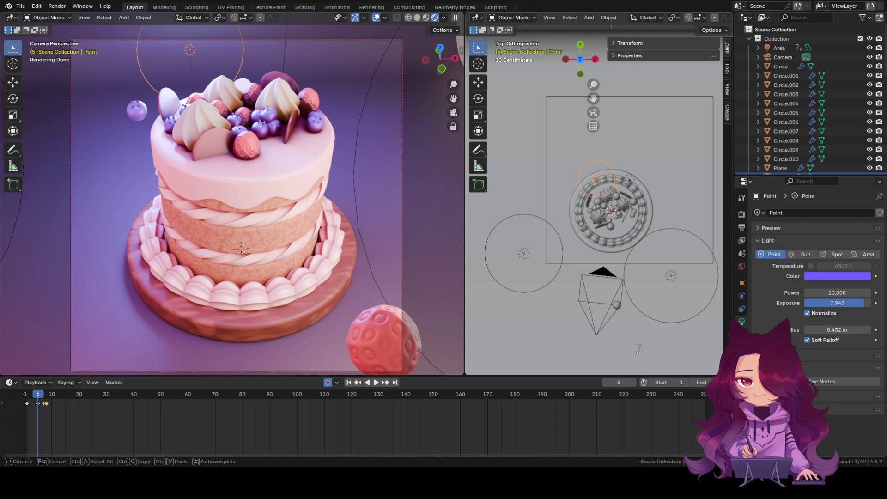
Step: Confirm the 'cake 1.2' name entry so the camera preview resumes rendering
key("Return")
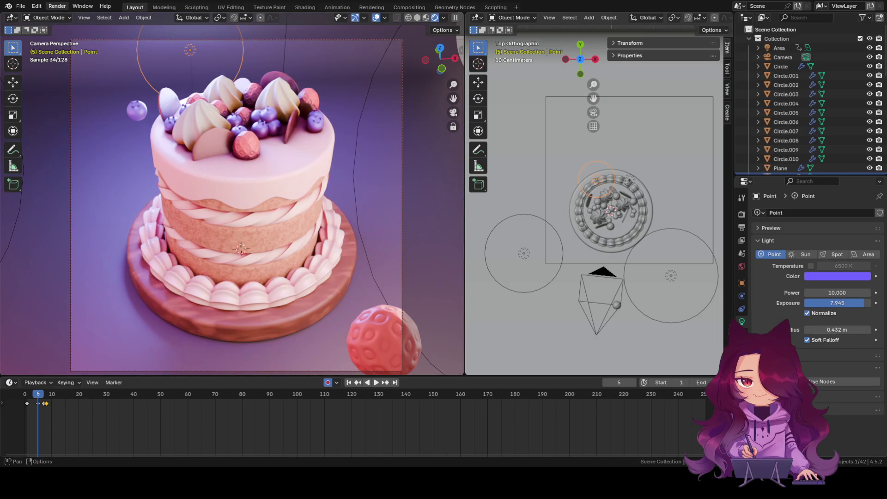
Step: Launch another final render of the purple-lit cake from the Render menu
left_click(57, 6)
left_click(65, 26)
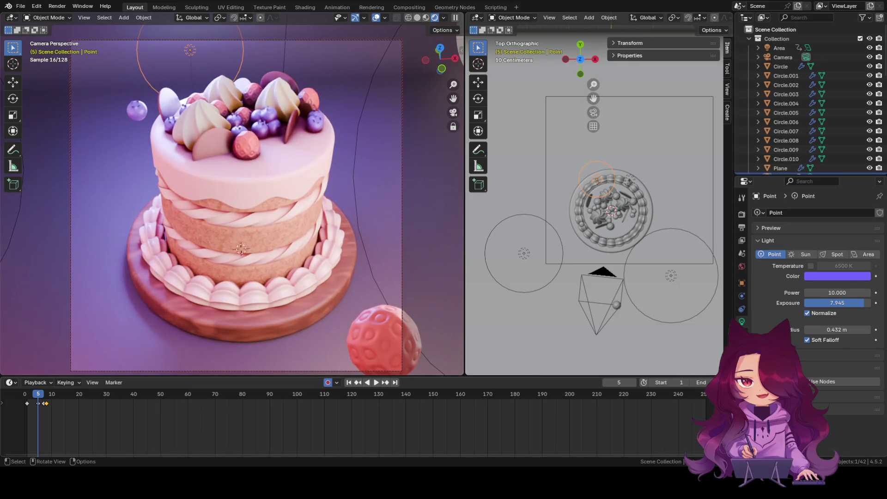
Step: At frame 7, make the lamp a 1.41 m square Area light and render a still
key("Right")
key("Right")
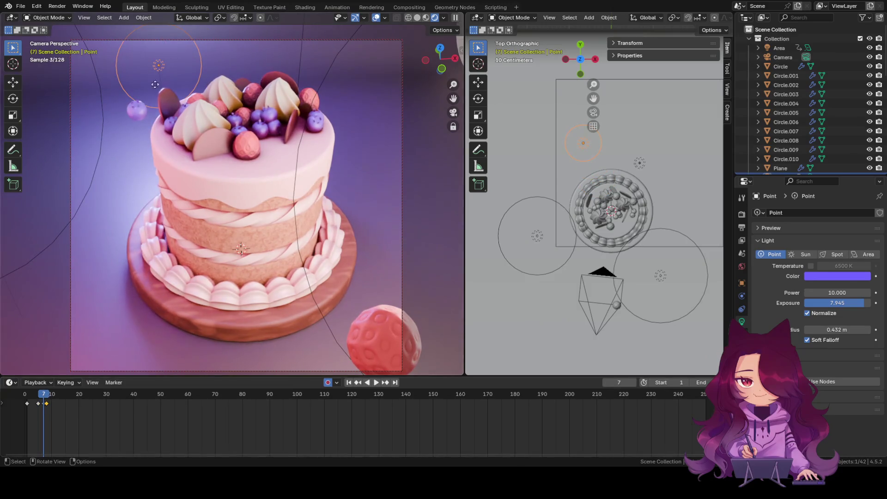
left_click(856, 256)
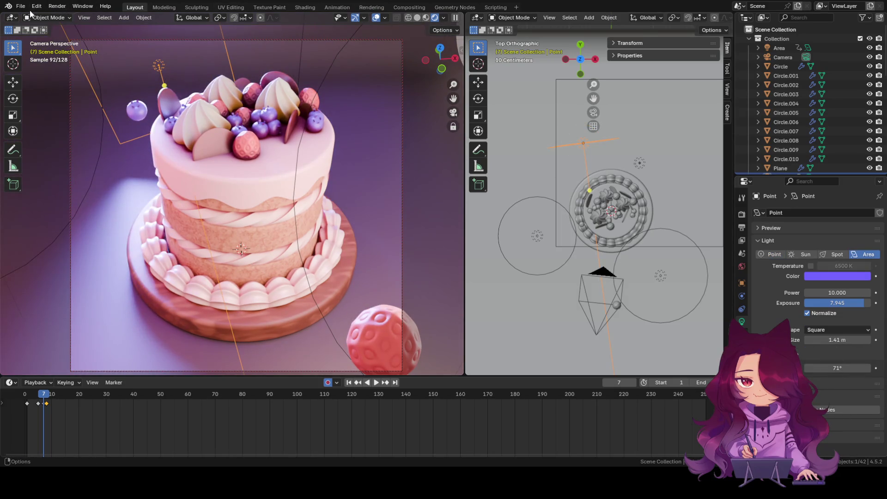
left_click(57, 6)
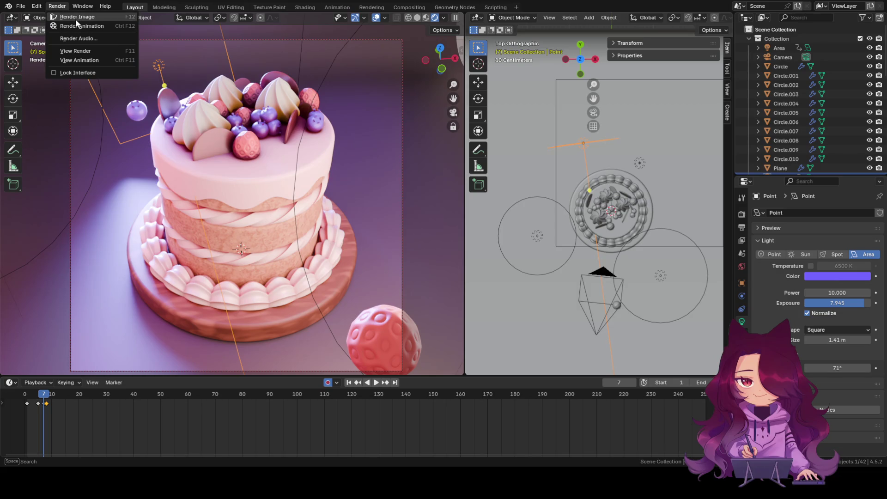
left_click(76, 19)
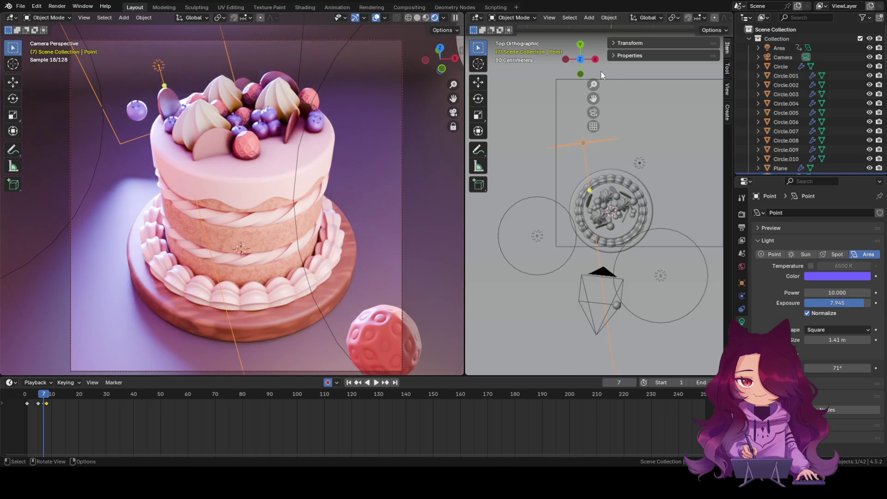
Step: Step back one frame, revert the lamp to a Point light, and move it closer over the cake
left_click_drag(43, 394, 27, 395)
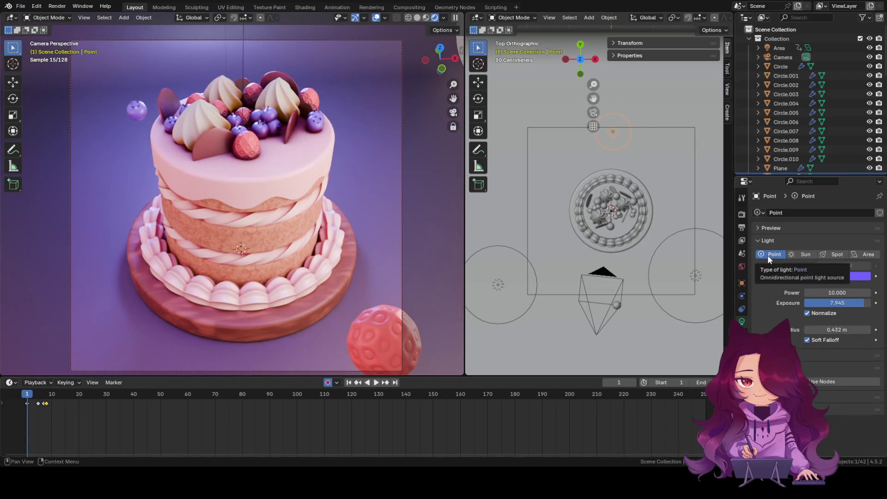
left_click(767, 255)
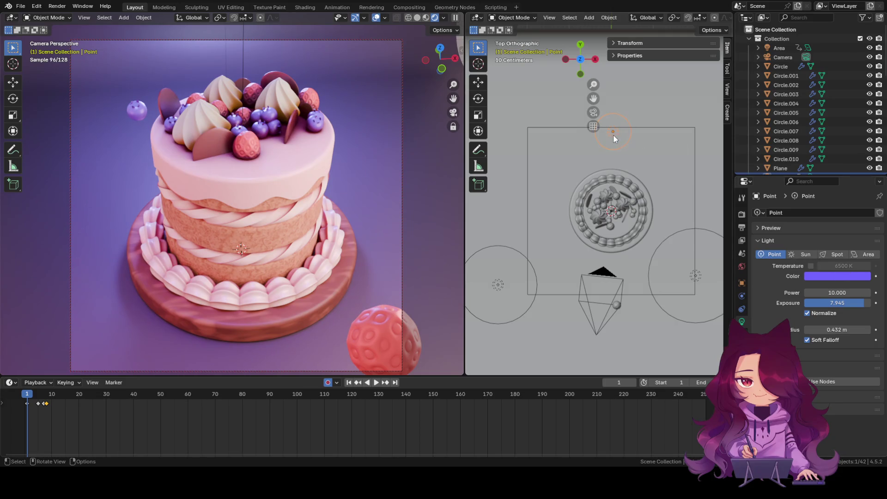
key("g")
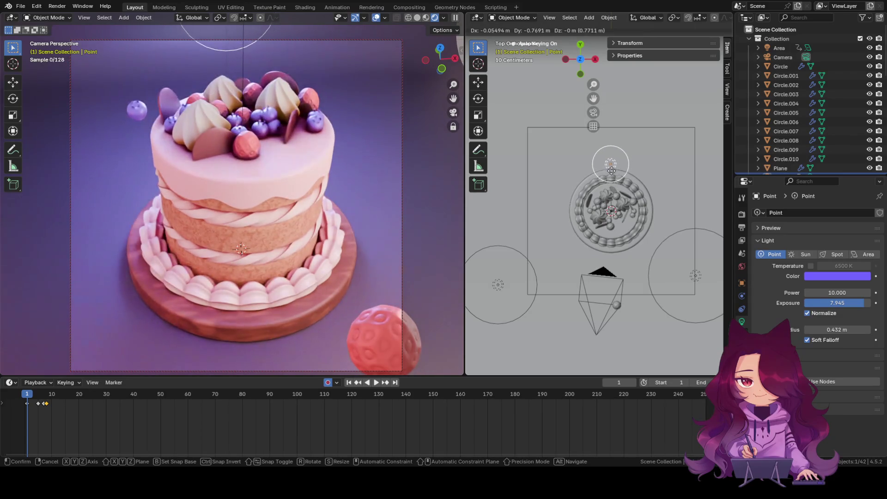
left_click(610, 175)
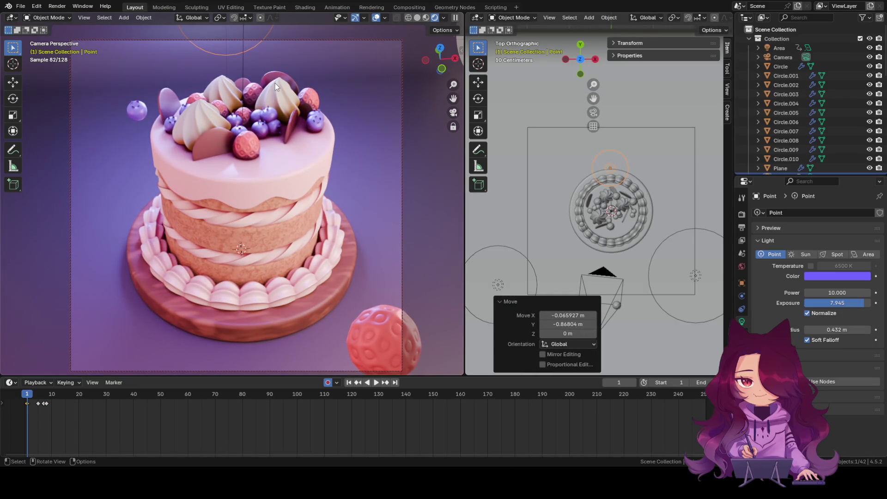
left_click(61, 8)
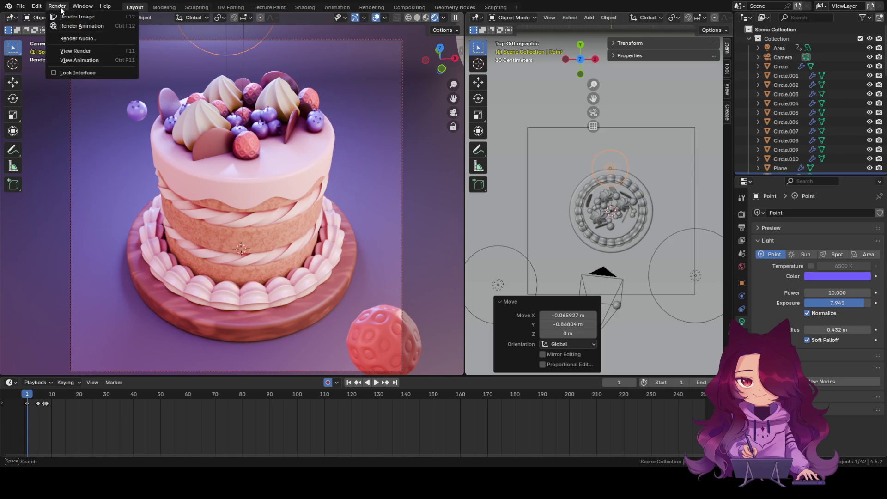
Step: Render the final image of the cake under the repositioned point lamp, then select the ground plane
left_click(66, 17)
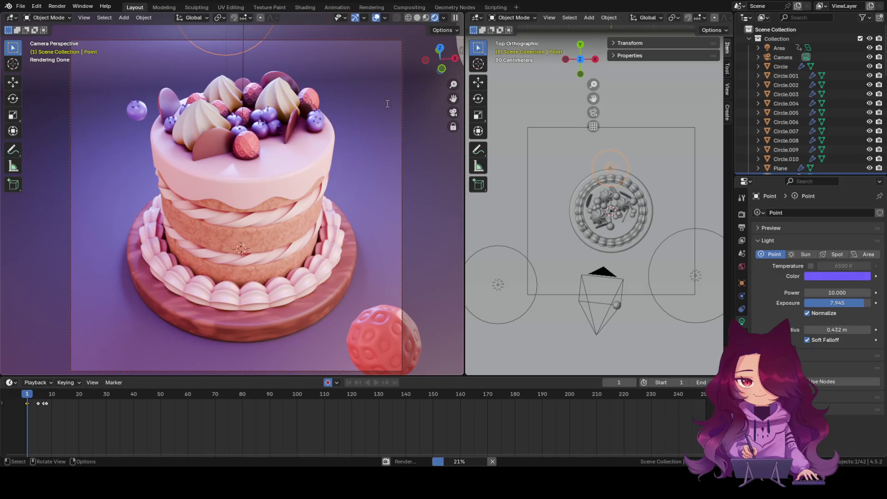
key("F2")
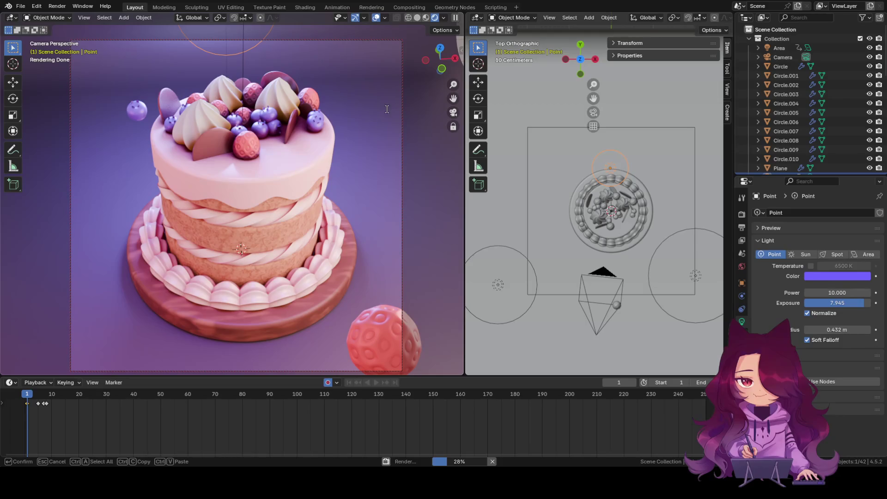
key("Escape")
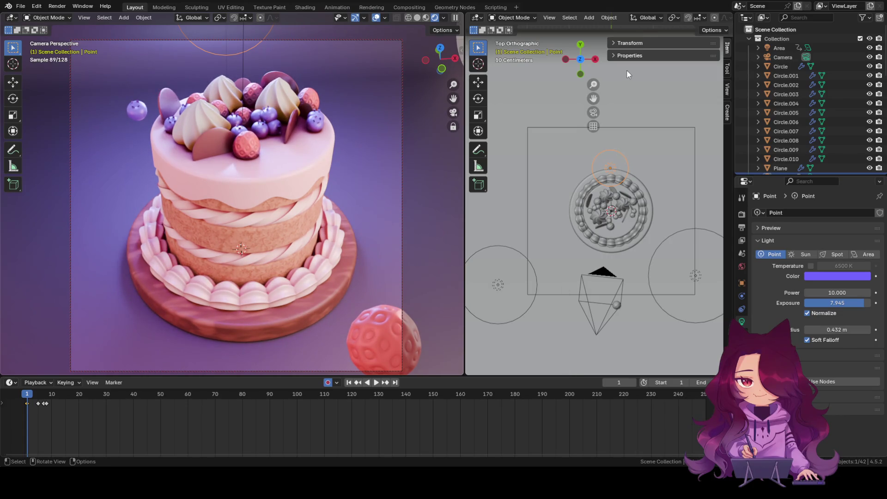
left_click(426, 162)
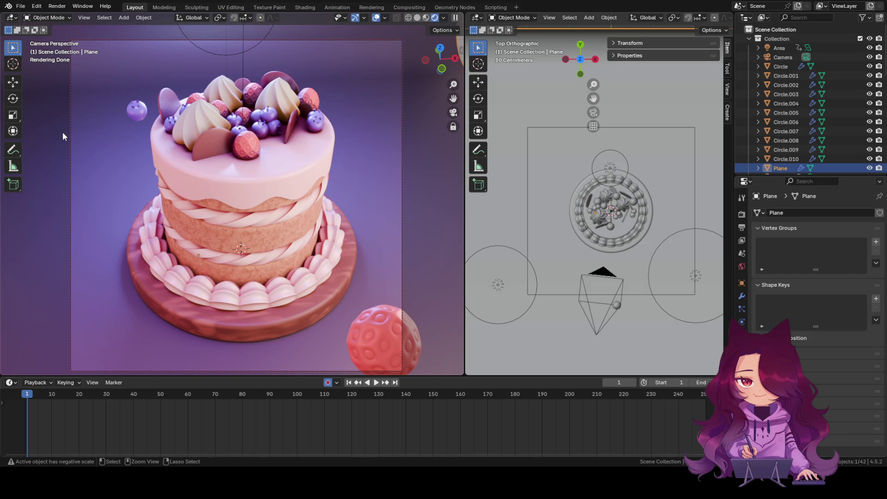
Step: Save the cake lighting .blend project file
key("ctrl+s")
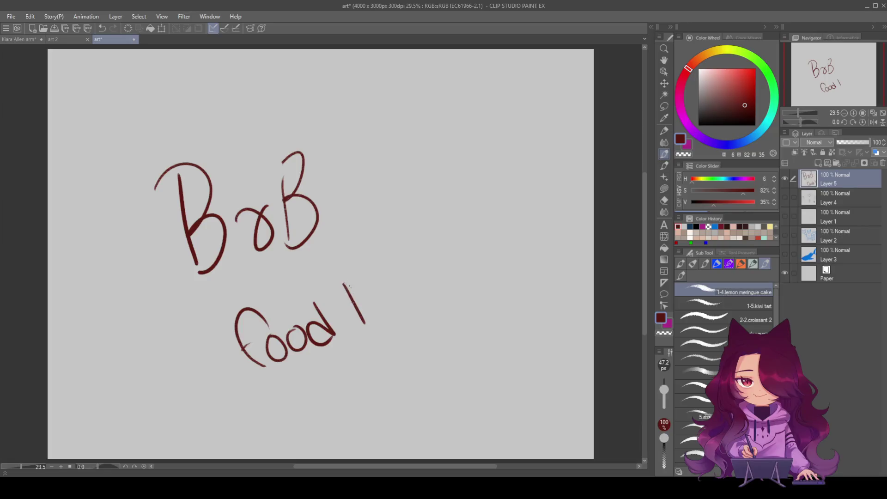
Step: Finish the thin 'Break' lettering and smiley, then delete all of it from Layer 5
left_click_drag(345, 278, 361, 329)
mouse_move(387, 296)
left_mouse_down()
mouse_move(394, 291)
mouse_move(407, 311)
mouse_move(424, 303)
left_mouse_up()
mouse_move(437, 262)
left_mouse_down()
mouse_move(424, 301)
mouse_move(449, 293)
left_mouse_up()
left_click(477, 248)
left_click(490, 241)
left_click_drag(481, 257, 496, 252)
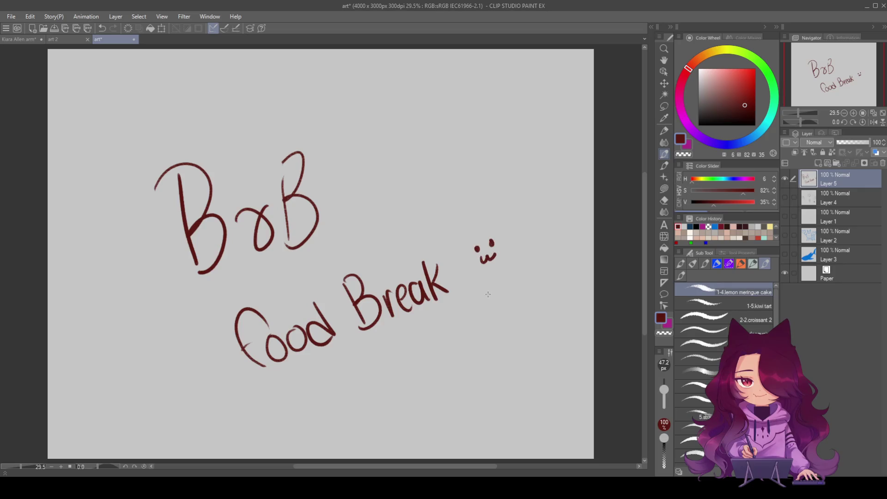
key("Delete")
Step: Try out hooked f strokes, switching to a thicker brush preset, then undo back to blank
mouse_move(158, 247)
left_mouse_down()
mouse_move(155, 227)
mouse_move(179, 175)
left_mouse_up()
left_click_drag(140, 209, 169, 202)
key("ctrl+z")
key("ctrl+z")
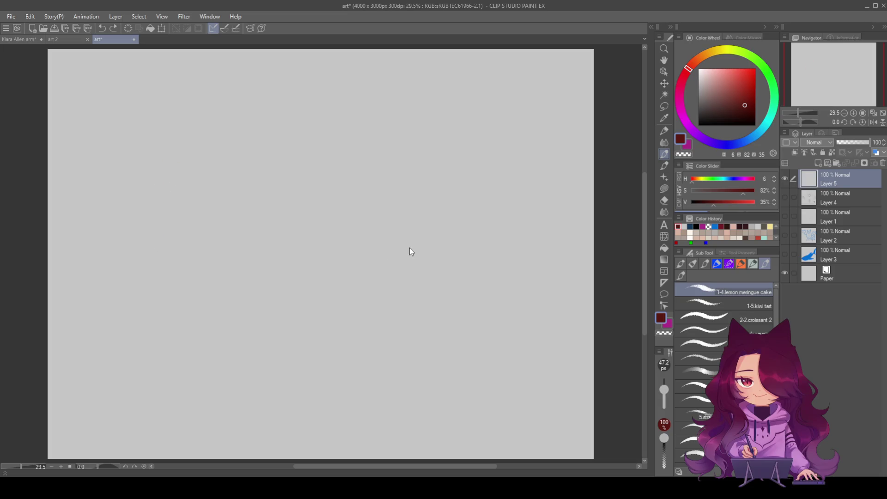
left_click(693, 387)
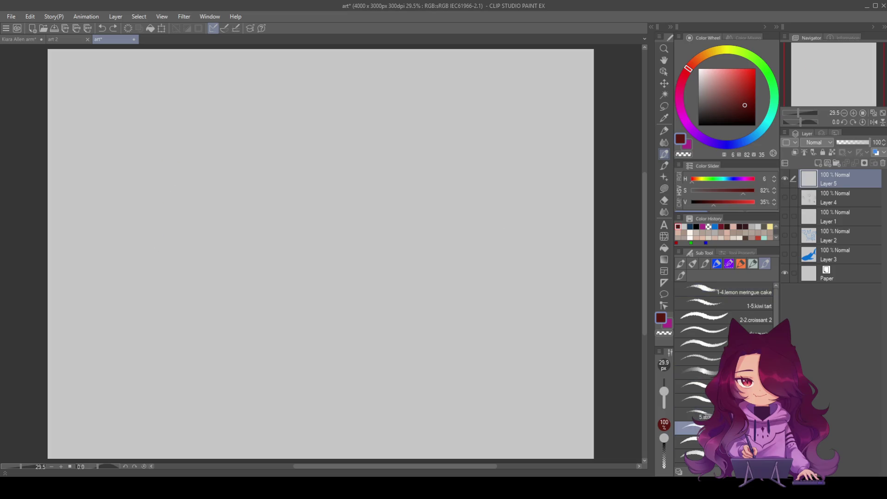
left_click(693, 357)
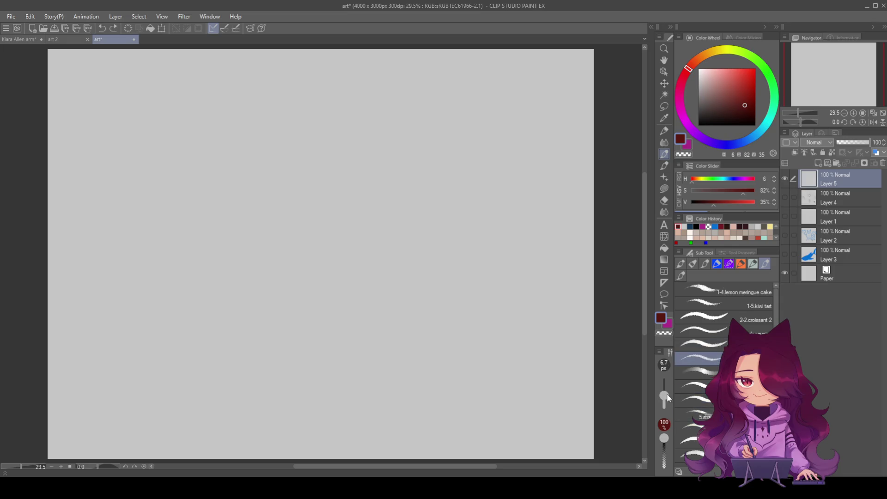
mouse_move(148, 246)
left_mouse_down()
mouse_move(143, 194)
mouse_move(174, 147)
mouse_move(473, 306)
left_mouse_up()
left_click_drag(250, 337, 279, 203)
key("ctrl+z")
key("ctrl+z")
Step: Hand-letter the word 'food' in bold dark-red strokes
mouse_move(156, 248)
left_mouse_down()
mouse_move(188, 136)
mouse_move(190, 146)
left_mouse_up()
left_click_drag(132, 195, 237, 194)
left_click_drag(297, 154, 298, 221)
mouse_move(293, 200)
left_mouse_down()
mouse_move(284, 186)
mouse_move(295, 224)
left_mouse_up()
left_click_drag(341, 145, 341, 224)
Step: Letter 'Break' after 'food' and draw a smiley with arched eyes and wavy mouth beneath
mouse_move(339, 149)
left_mouse_down()
mouse_move(358, 141)
mouse_move(342, 225)
left_mouse_up()
left_click_drag(376, 176, 382, 222)
mouse_move(383, 203)
left_mouse_down()
mouse_move(426, 179)
mouse_move(432, 216)
left_mouse_up()
mouse_move(453, 180)
left_mouse_down()
mouse_move(451, 212)
mouse_move(461, 211)
left_mouse_up()
mouse_move(478, 163)
left_mouse_down()
mouse_move(475, 211)
mouse_move(477, 196)
left_mouse_up()
left_click_drag(481, 190, 490, 210)
left_click_drag(253, 293, 313, 291)
mouse_move(265, 314)
left_mouse_down()
mouse_move(276, 324)
mouse_move(300, 307)
left_mouse_up()
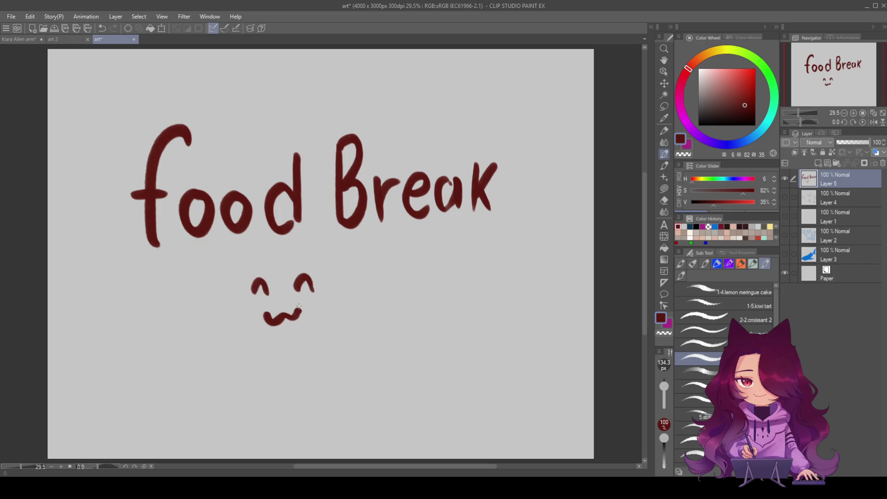